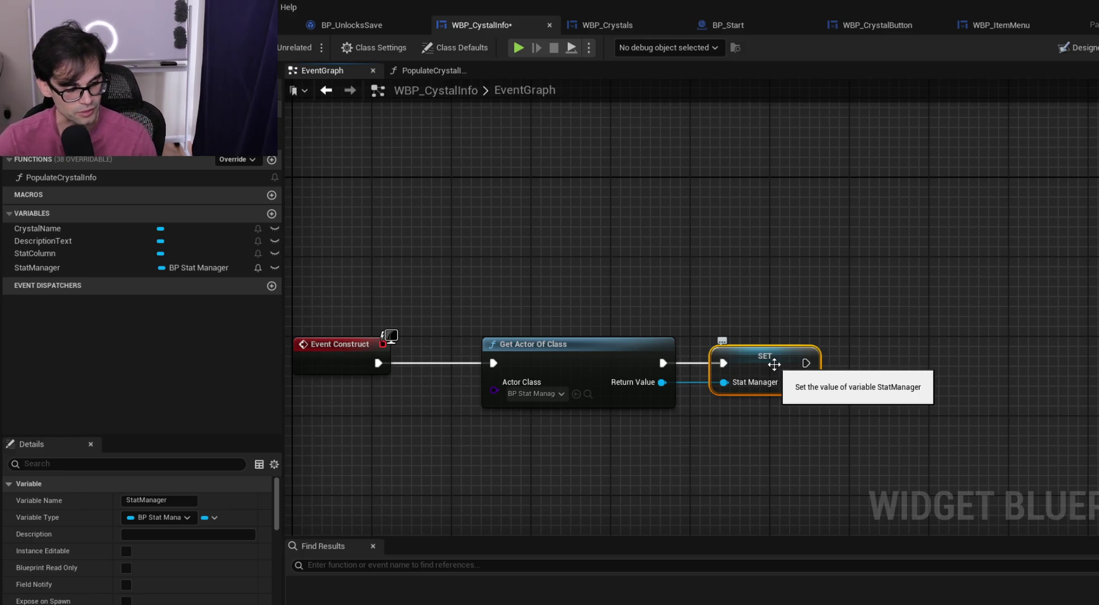
Box-select the Get Actor Of Class (BP Stat Manager) and SET StatManager nodes
drag(549, 271, 760, 411)
Nudge the Get Actor Of Class and SET nodes left to tidy the construct chain
mouse_move(757, 371)
mouse_down()
mouse_move(731, 365)
mouse_move(737, 372)
mouse_up()
click(696, 300)
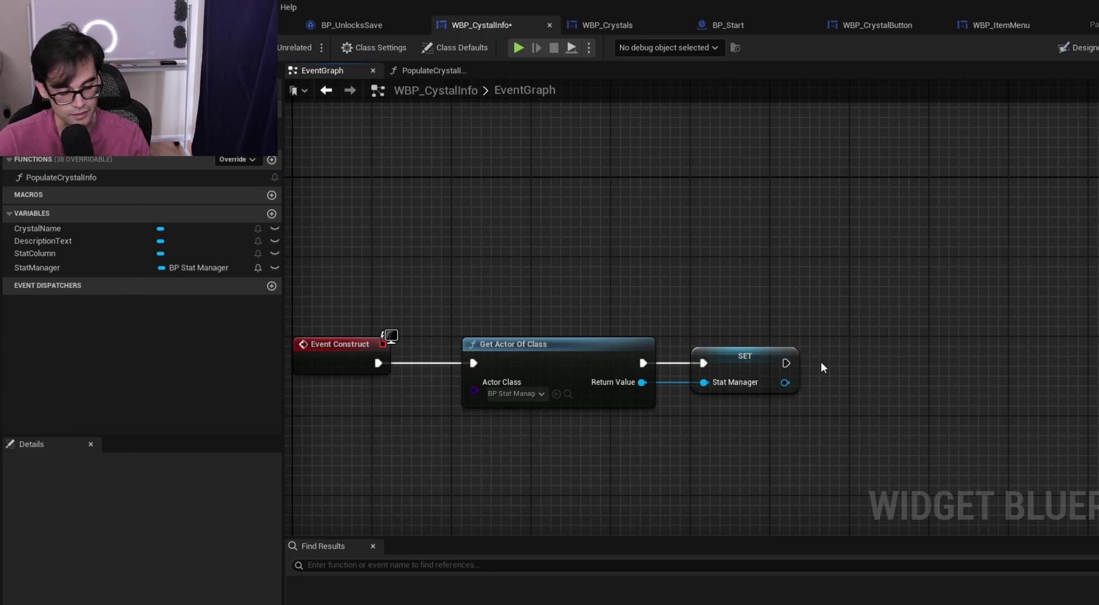
mouse_move(569, 298)
mouse_down()
mouse_move(808, 397)
mouse_move(728, 368)
mouse_up()
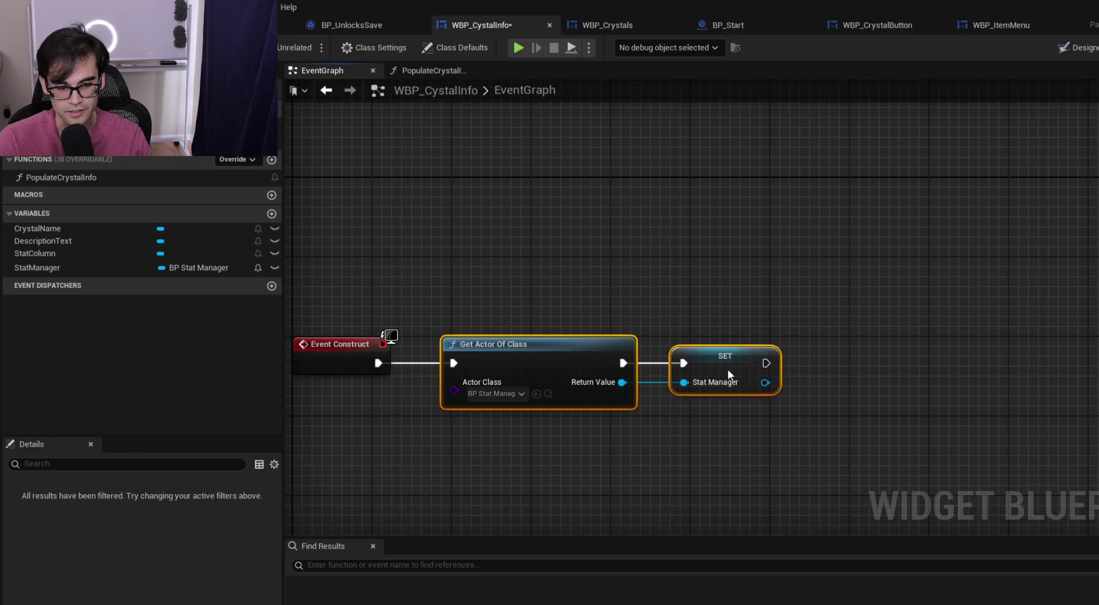
click(670, 303)
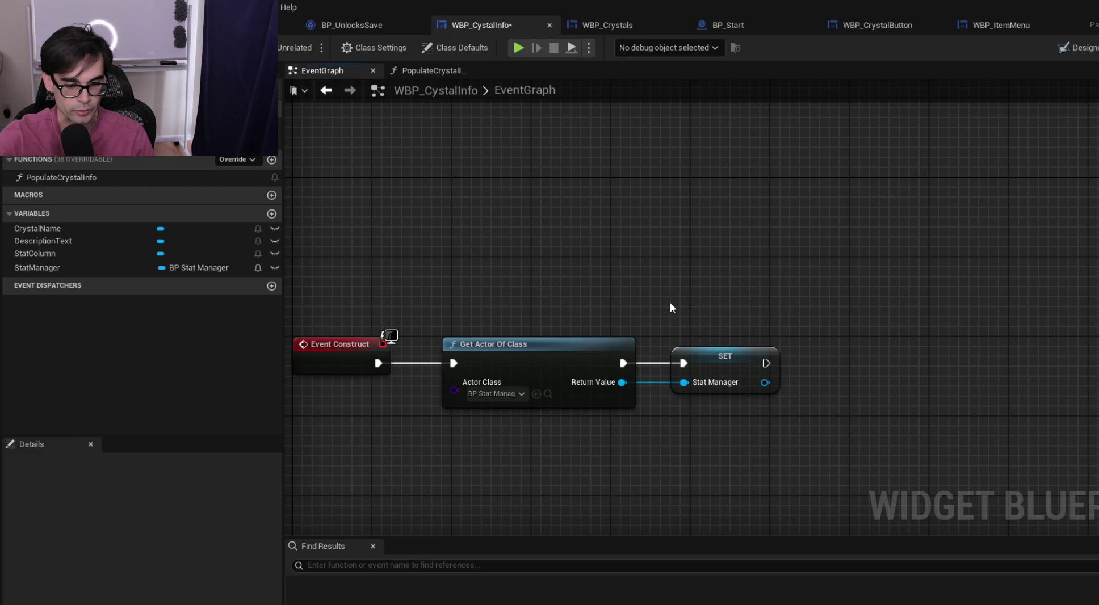
drag(414, 285, 888, 444)
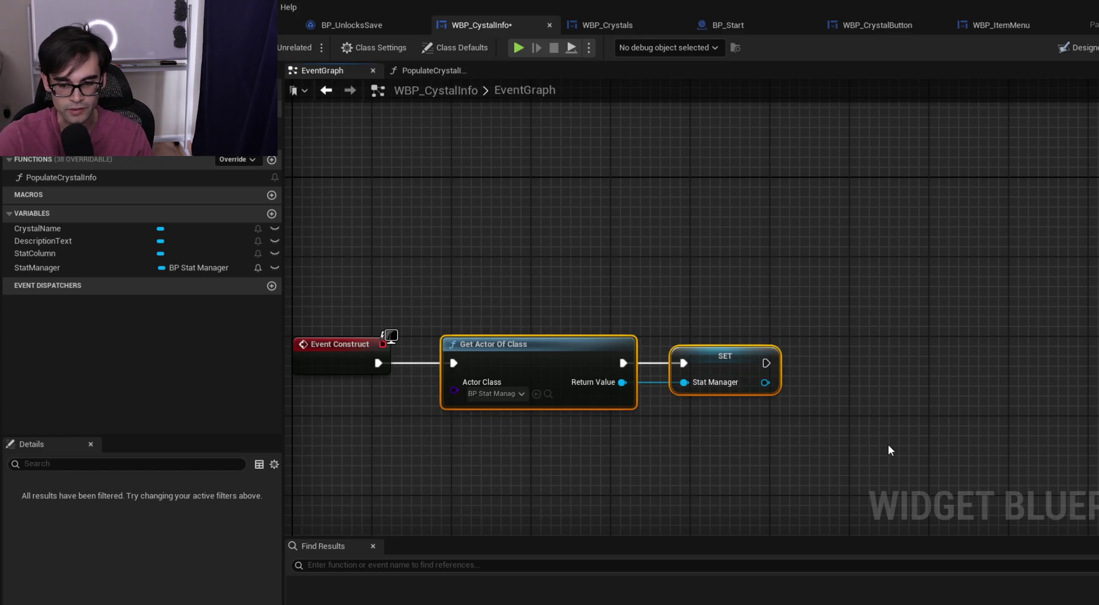
click(839, 418)
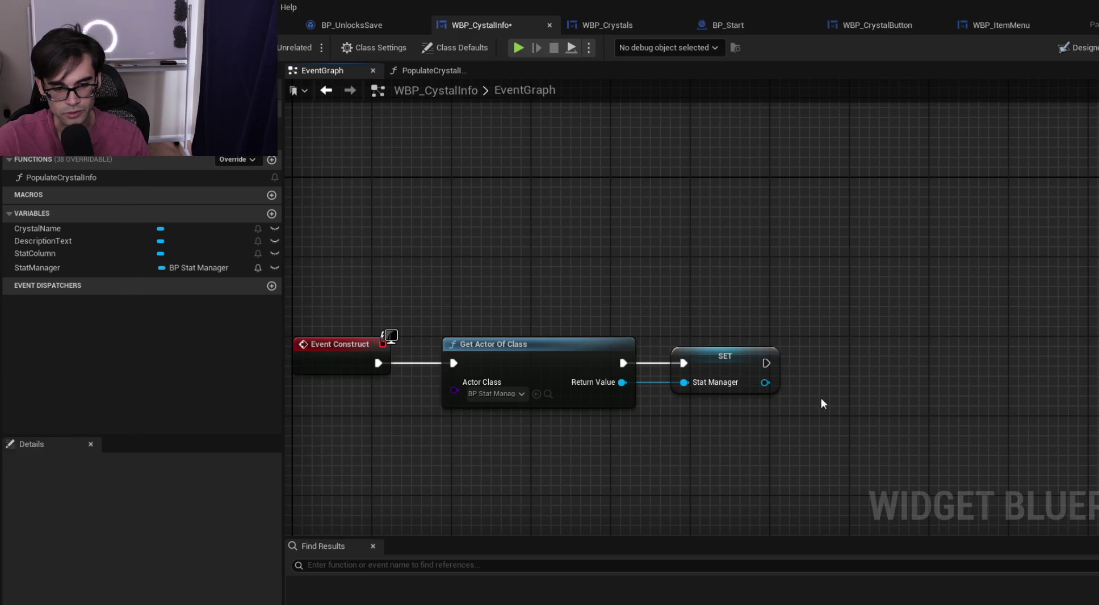
drag(517, 299, 797, 374)
click(885, 381)
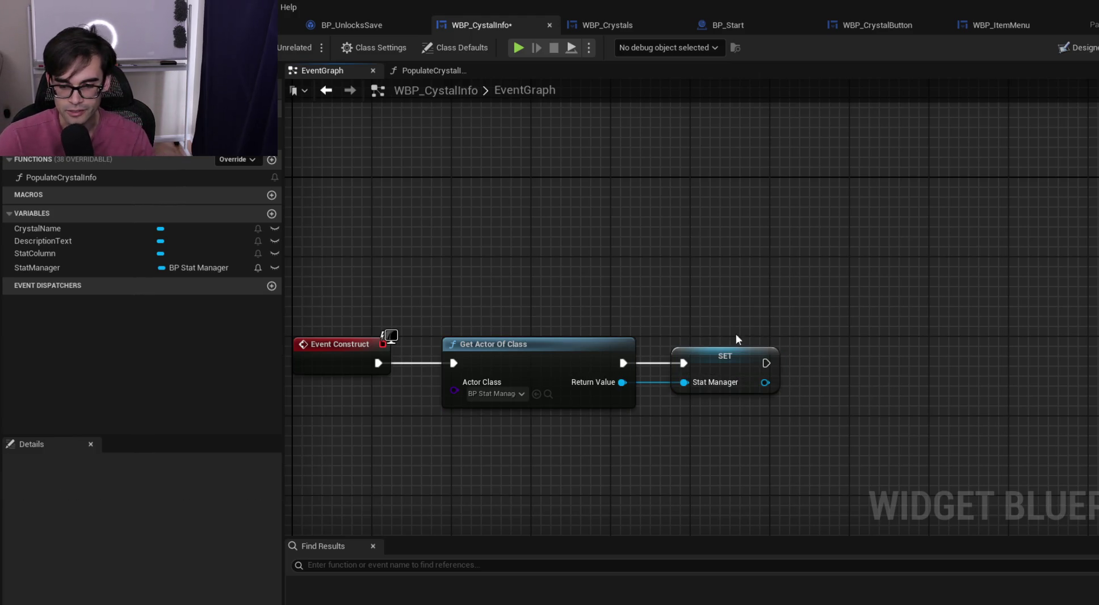
Recentre the three construct-chain nodes, then go to the PopulateCrystalInfo function graph
mouse_move(443, 321)
mouse_down()
mouse_move(473, 283)
mouse_move(619, 253)
mouse_up()
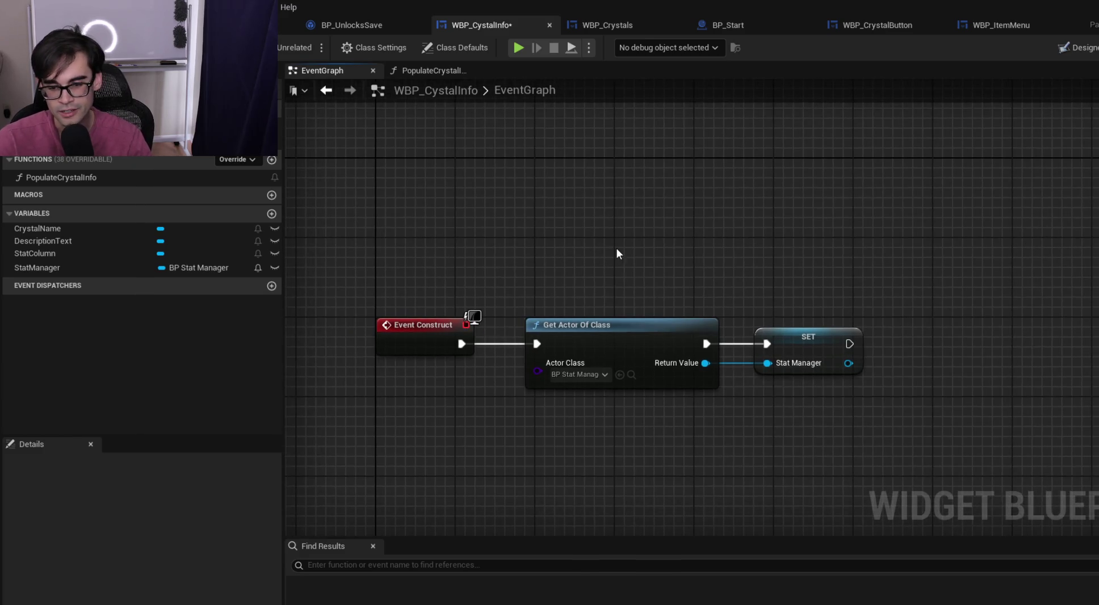
mouse_move(854, 351)
mouse_down()
mouse_move(769, 351)
mouse_move(711, 328)
mouse_up()
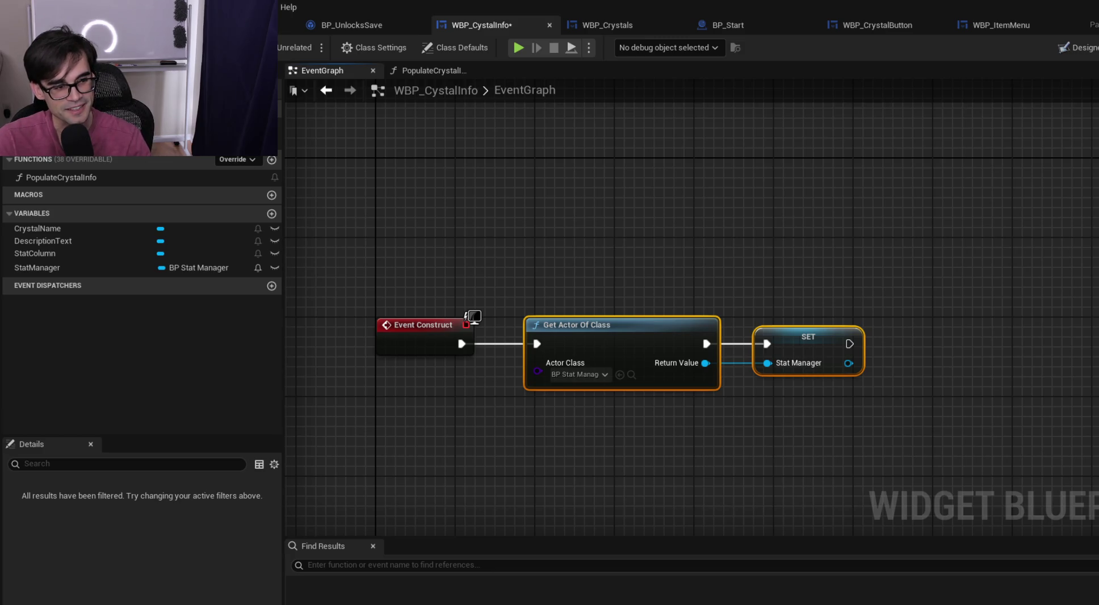
drag(434, 237, 889, 409)
click(863, 258)
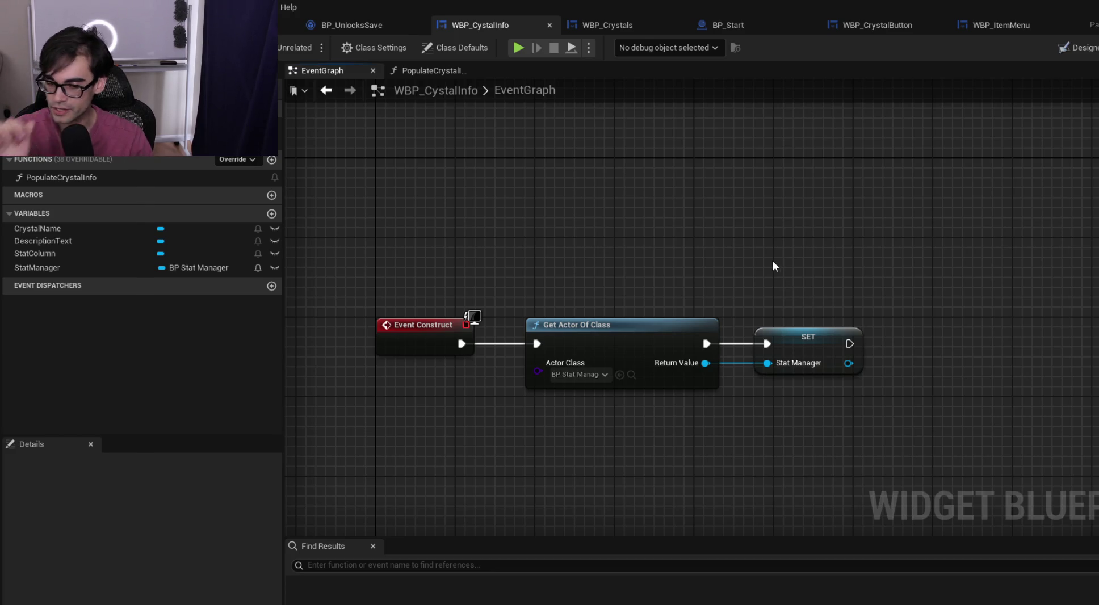
click(428, 67)
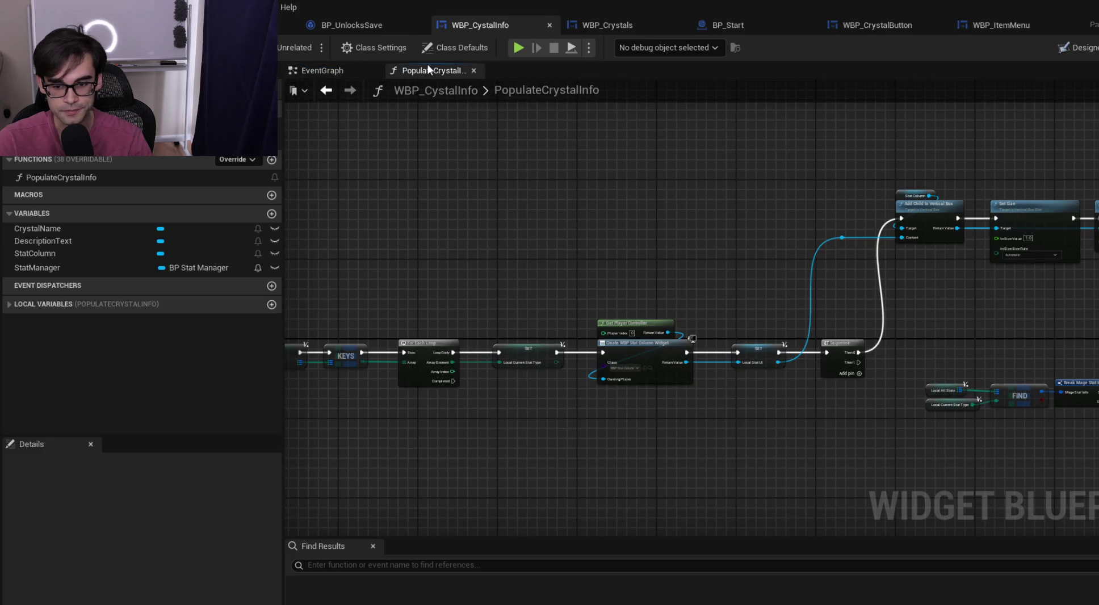
Select the Get Stat Type String and ADD nodes in the item menu's ShowStats graph
scroll(895, 233, up, 3)
mouse_move(533, 233)
mouse_down()
mouse_move(783, 310)
mouse_move(972, 296)
mouse_move(919, 304)
mouse_move(773, 259)
mouse_up()
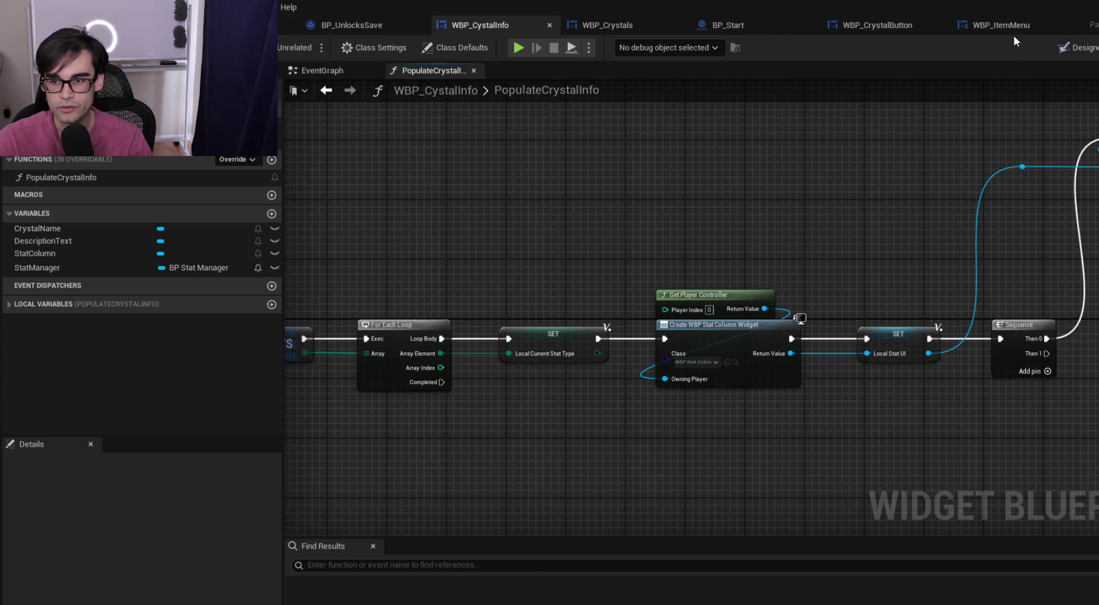
click(1015, 30)
scroll(670, 160, up, 2)
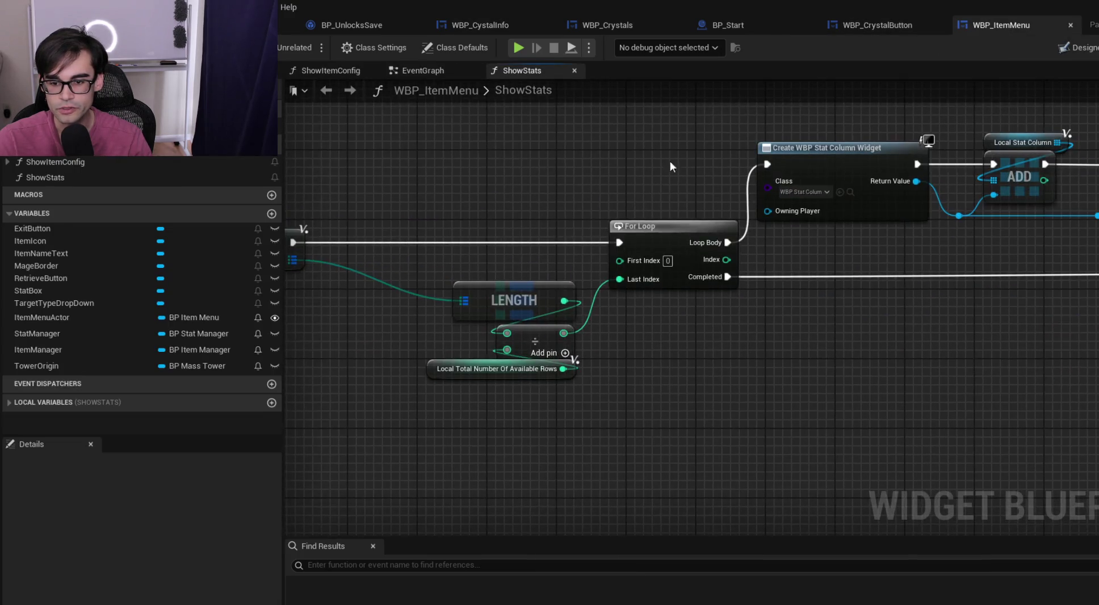
drag(669, 161, 318, 278)
drag(820, 293, 523, 293)
drag(883, 316, 937, 303)
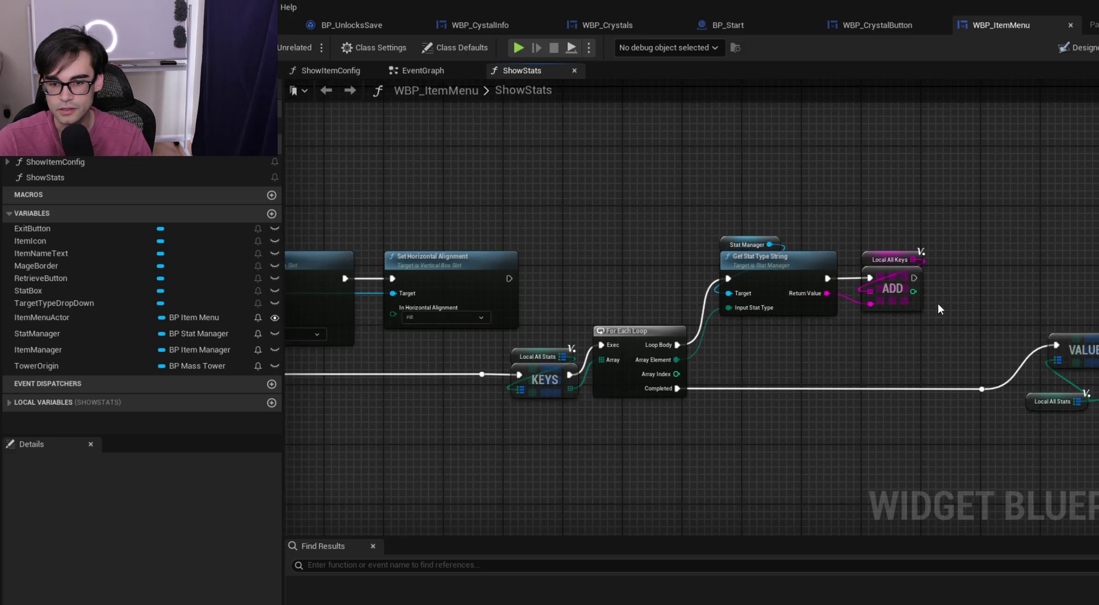
scroll(938, 309, up, 1)
drag(757, 229, 950, 337)
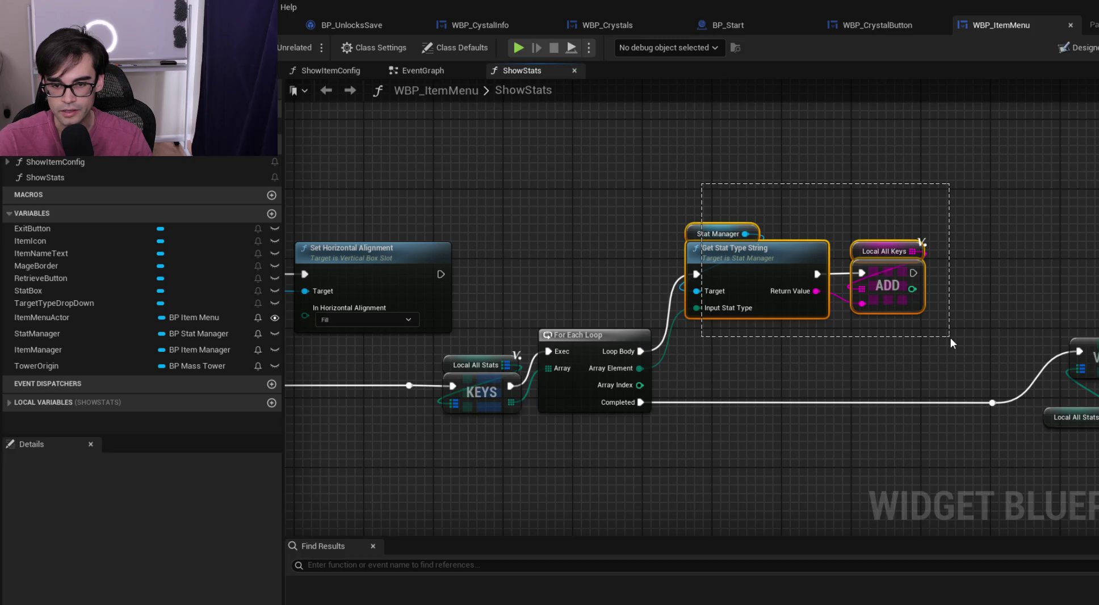
drag(950, 337, 950, 337)
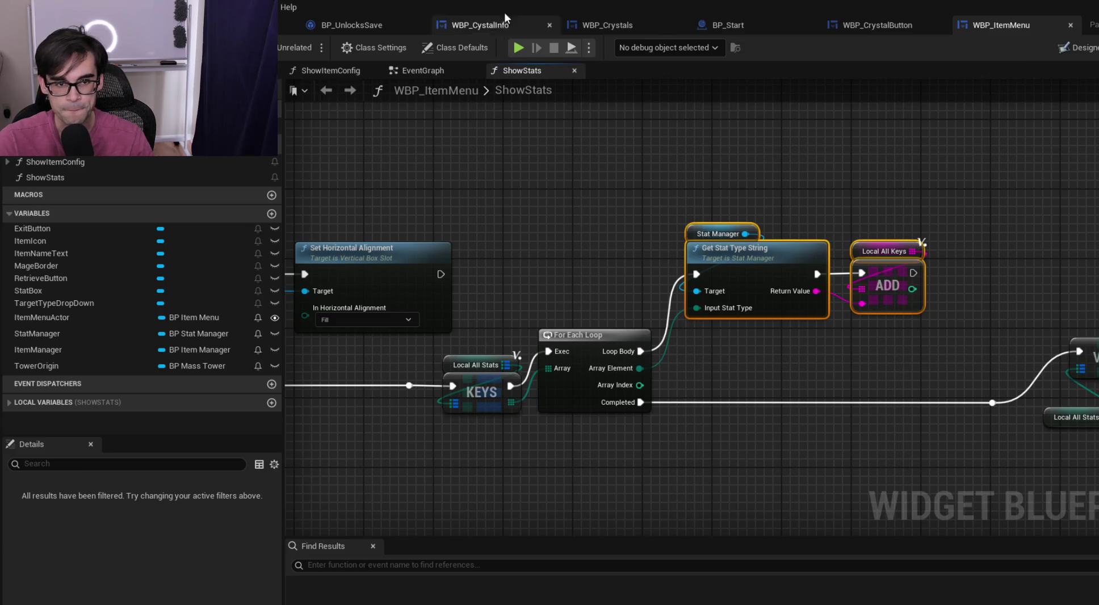
From WBP_Crystals, open the called PopulateCrystalInfo function's own graph
click(871, 27)
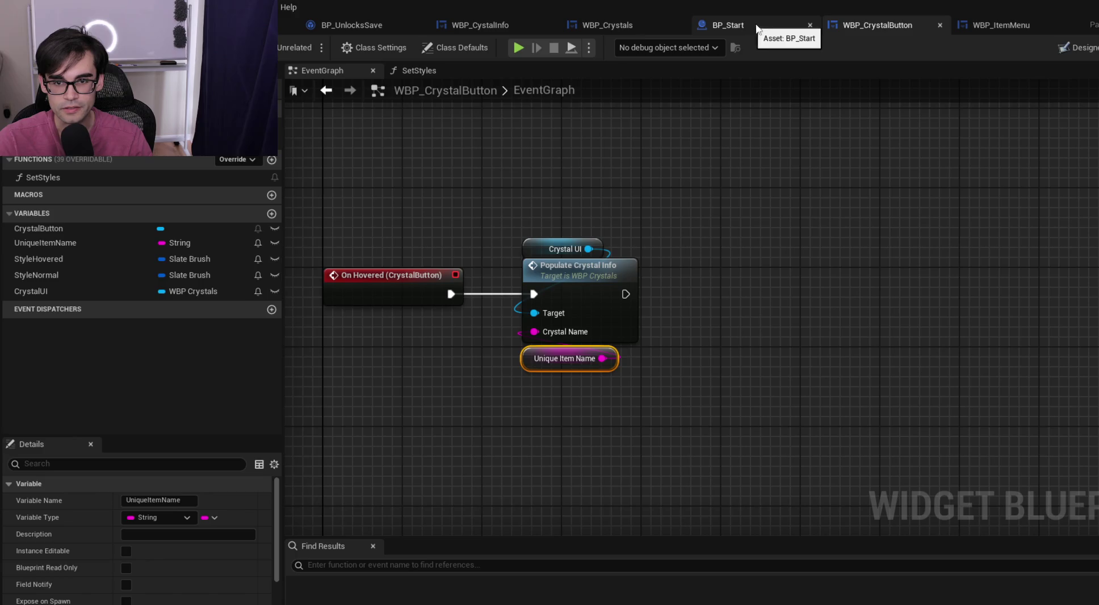
click(736, 30)
click(644, 27)
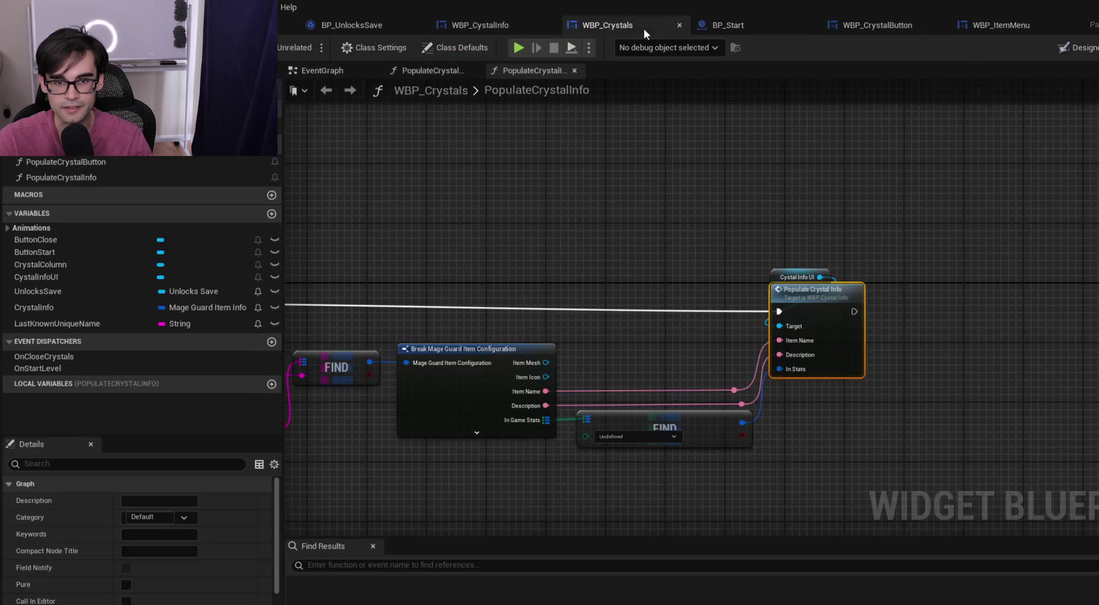
click(484, 27)
mouse_move(625, 258)
mouse_down()
mouse_move(459, 248)
mouse_move(665, 309)
mouse_move(512, 318)
mouse_move(580, 230)
mouse_move(703, 215)
mouse_up()
click(611, 25)
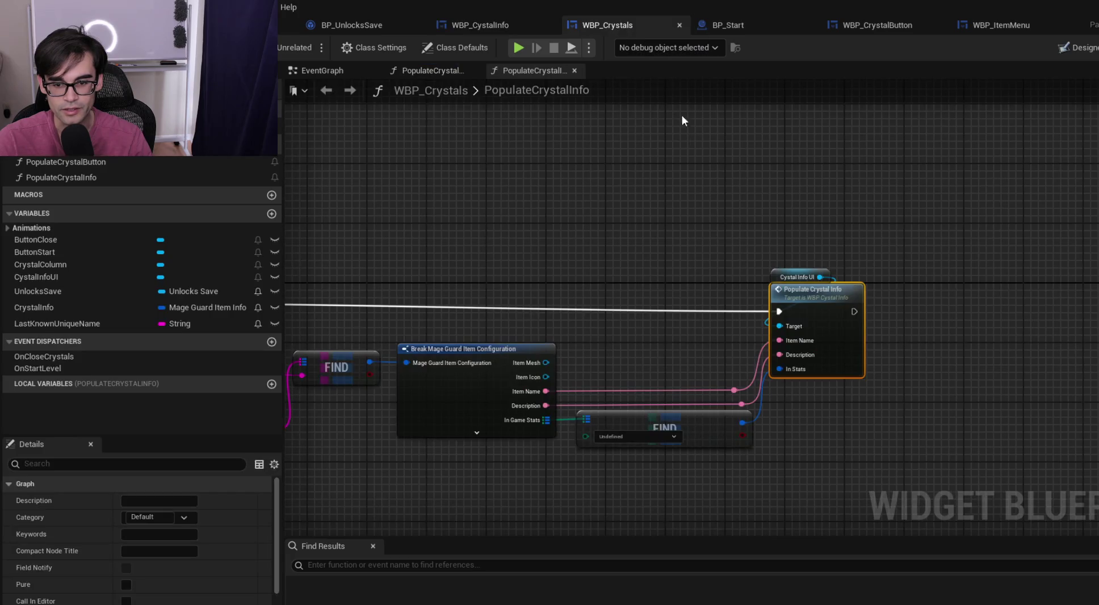
drag(918, 257, 378, 250)
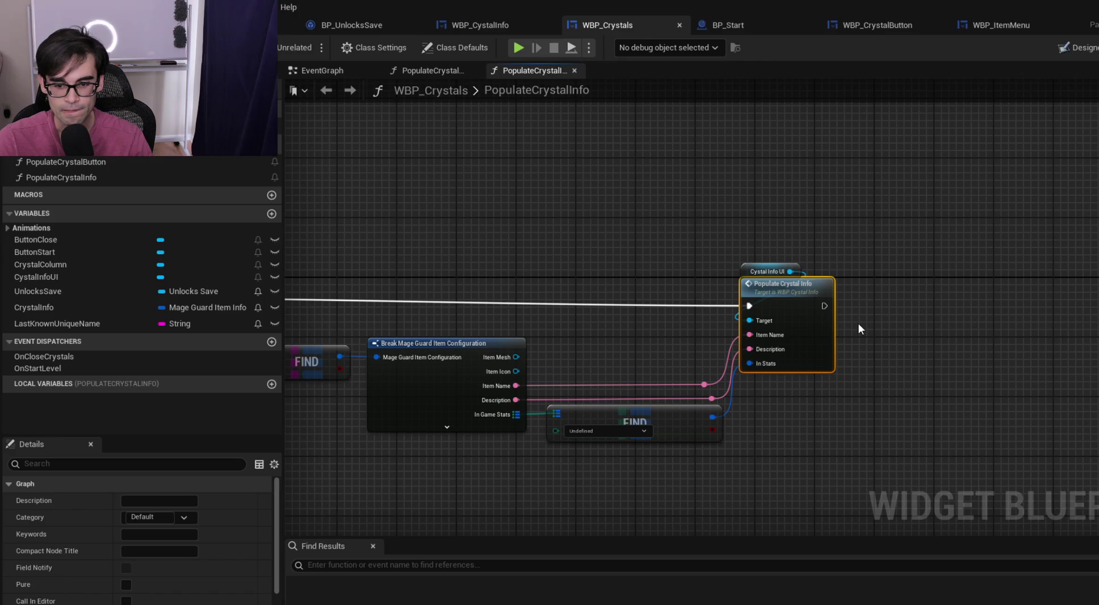
double_click(788, 289)
scroll(732, 341, up, 2)
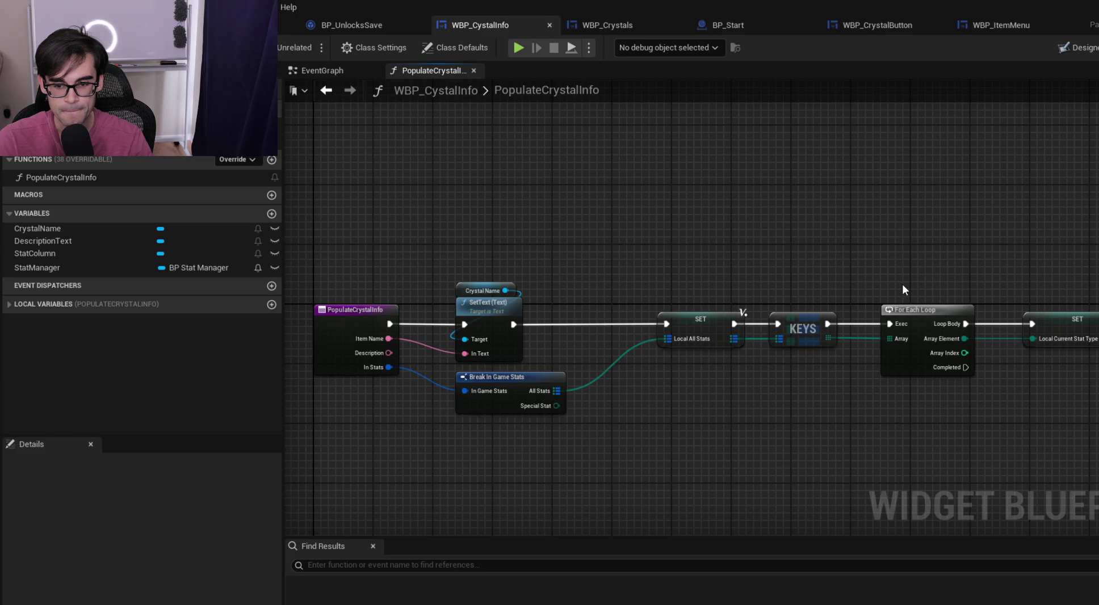
Paste the copied stat-name nodes and delete the unneeded ADD node
mouse_move(892, 283)
mouse_down()
mouse_move(588, 277)
mouse_move(594, 415)
mouse_up()
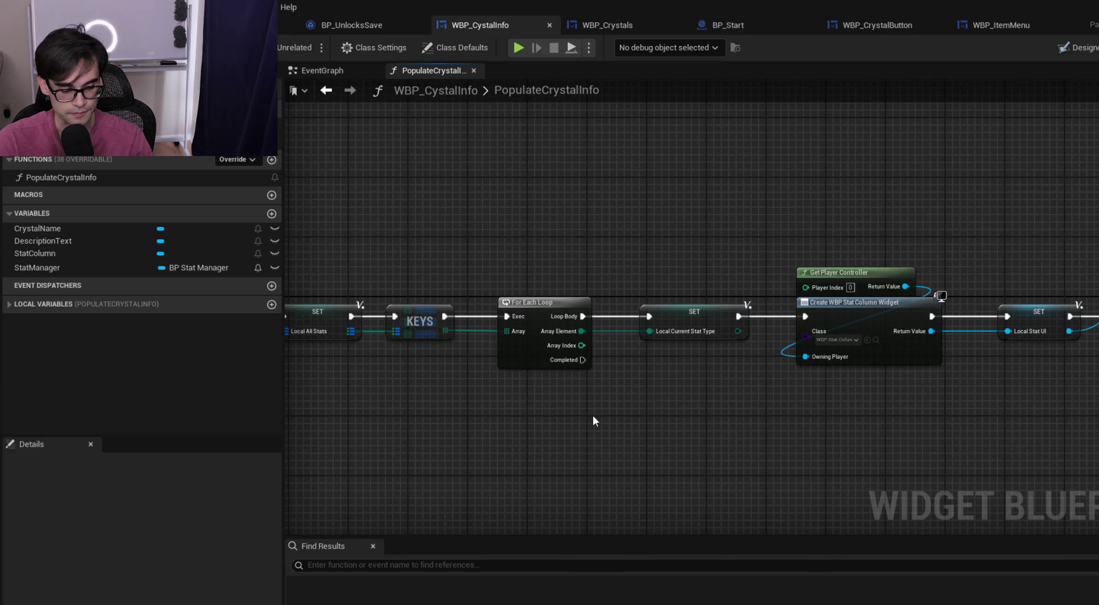
key(ctrl+v)
click(707, 440)
mouse_move(707, 440)
mouse_down()
mouse_move(801, 433)
mouse_move(874, 445)
mouse_move(809, 440)
mouse_up()
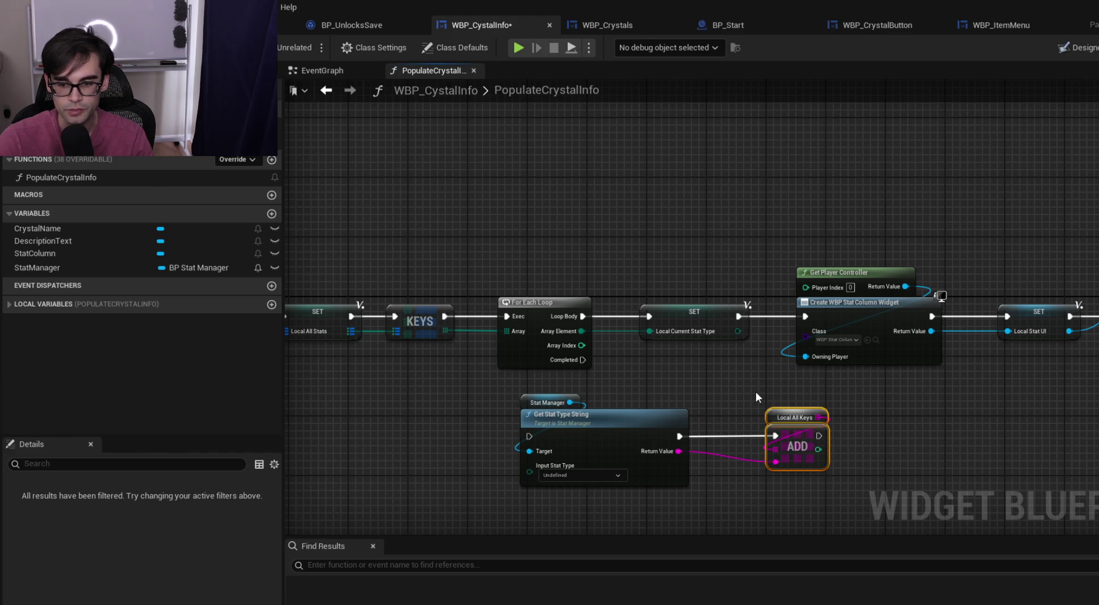
scroll(754, 383, down, 1)
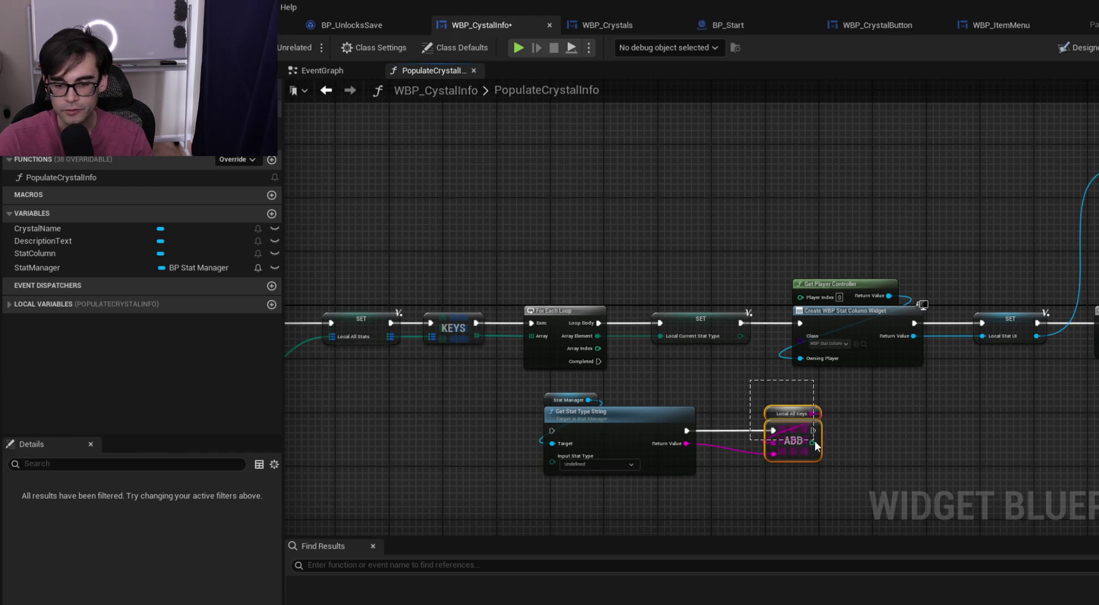
key(Delete)
scroll(731, 375, up, 1)
scroll(732, 374, down, 1)
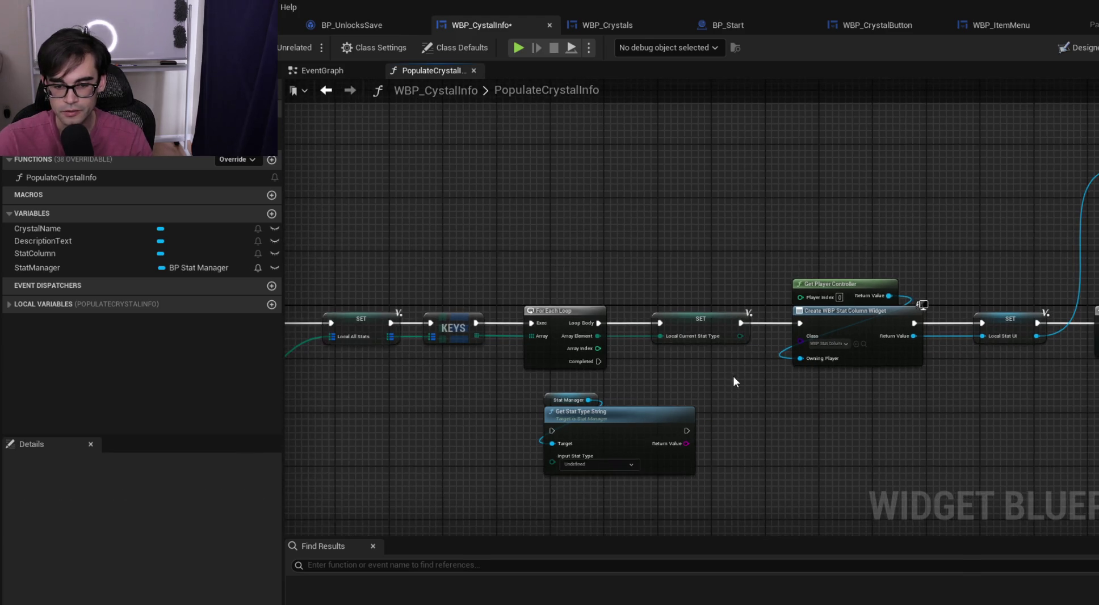
Place the pasted Get Stat Type String node above the FIND and Input Stat group
drag(734, 376, 523, 370)
scroll(523, 370, down, 2)
drag(967, 314, 669, 305)
drag(581, 304, 1067, 466)
mouse_move(749, 359)
mouse_down()
mouse_move(982, 388)
mouse_move(752, 397)
mouse_up()
scroll(684, 367, up, 1)
drag(684, 373, 797, 359)
click(531, 344)
mouse_move(531, 344)
mouse_down()
mouse_move(531, 320)
mouse_move(468, 374)
mouse_move(821, 365)
mouse_move(554, 262)
mouse_move(776, 265)
mouse_move(738, 271)
mouse_up()
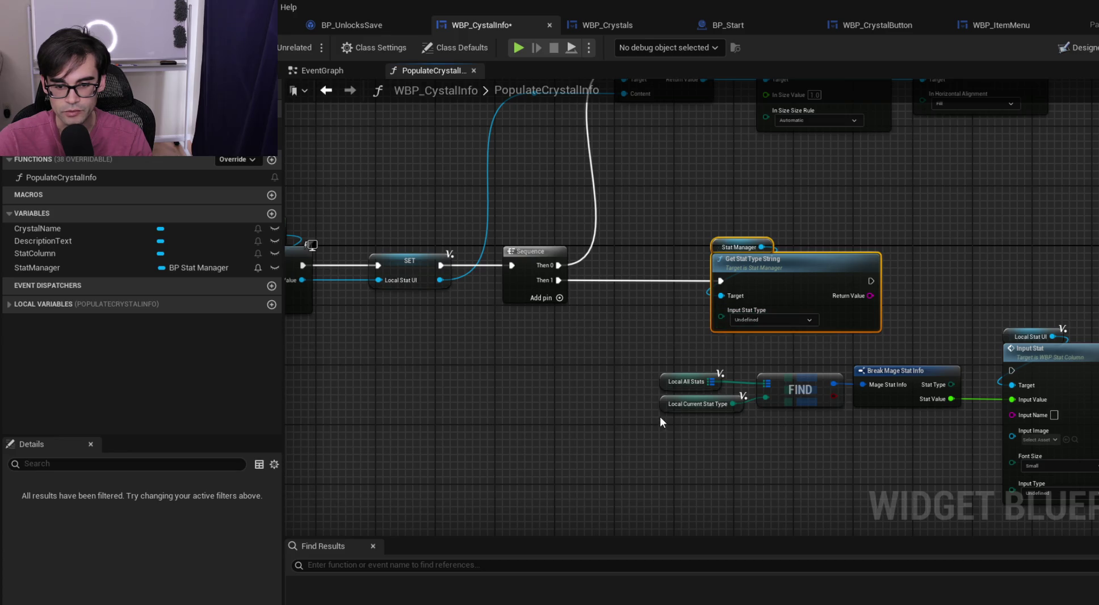
Feed a copied Local Current Stat Type into Get Stat Type String, and its result into Input Name
click(682, 400)
key(ctrl+c)
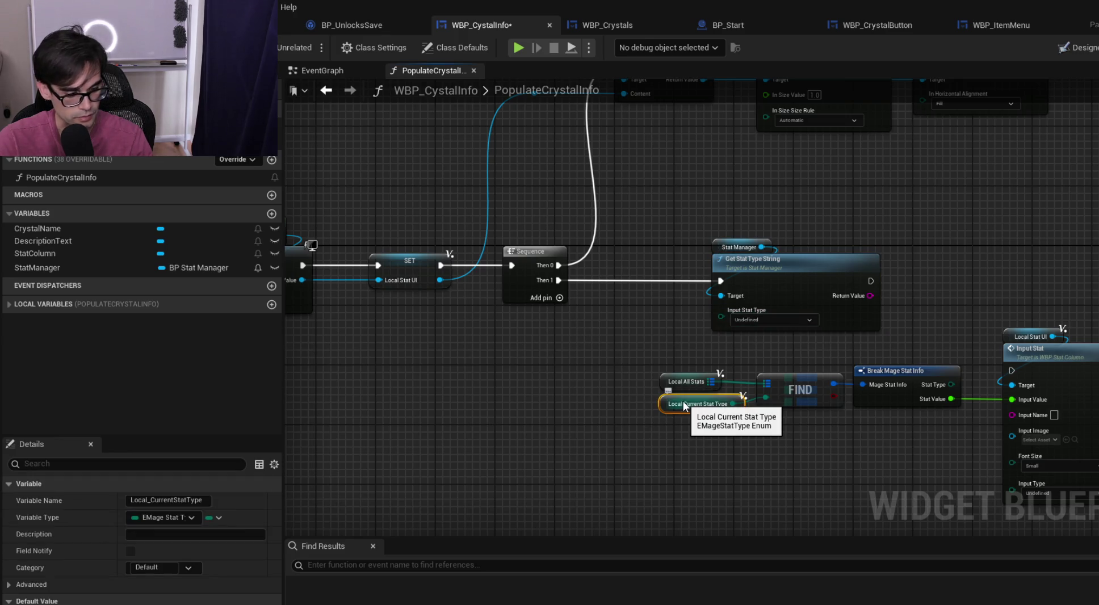
key(ctrl+v)
drag(677, 322, 583, 337)
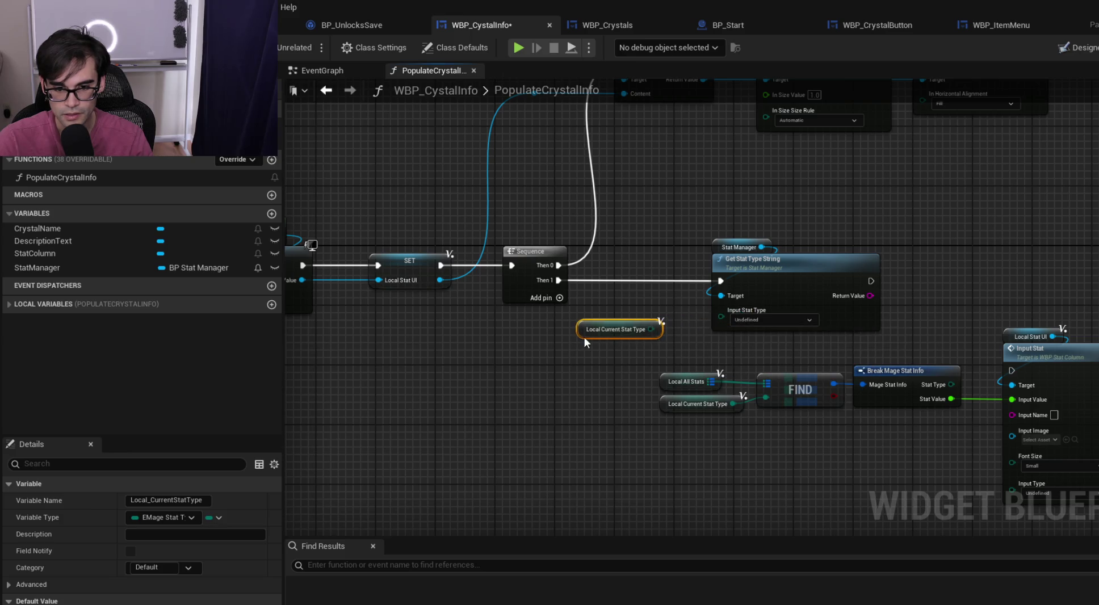
drag(658, 329, 722, 320)
mouse_move(586, 335)
mouse_down()
mouse_move(709, 339)
mouse_move(794, 317)
mouse_move(831, 234)
mouse_up()
drag(747, 265, 680, 265)
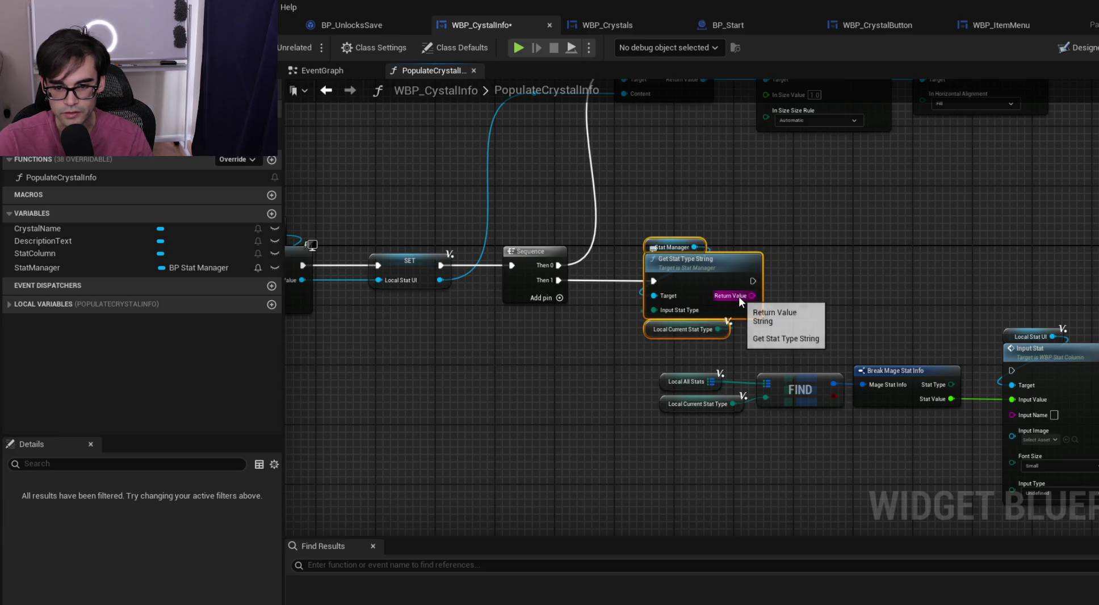
drag(753, 296, 1022, 415)
Rearrange the FIND lookup nodes and run Input Stat after Get Stat Type String
drag(698, 351, 928, 430)
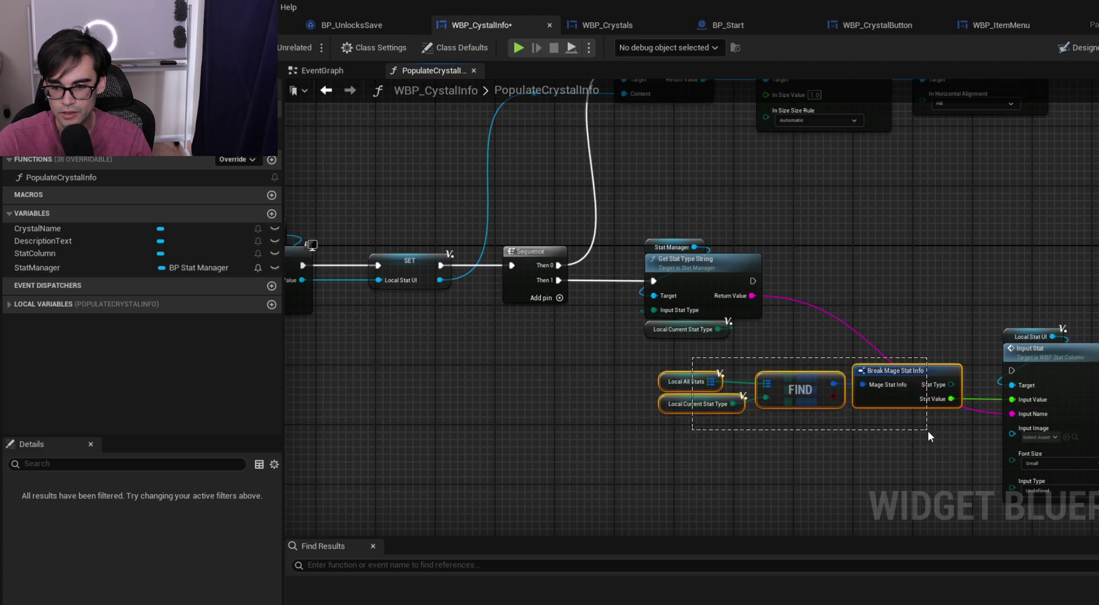
drag(932, 370, 953, 361)
drag(747, 333, 1062, 408)
mouse_move(1065, 355)
mouse_down()
mouse_move(1080, 341)
mouse_move(1098, 258)
mouse_up()
click(1033, 382)
mouse_move(698, 375)
mouse_down()
mouse_move(774, 291)
mouse_move(858, 263)
mouse_up()
drag(801, 231, 998, 346)
drag(1005, 288, 997, 354)
mouse_move(750, 280)
mouse_down()
mouse_move(1089, 273)
mouse_move(841, 266)
mouse_up()
mouse_move(905, 221)
mouse_down()
mouse_move(950, 269)
mouse_move(966, 269)
mouse_up()
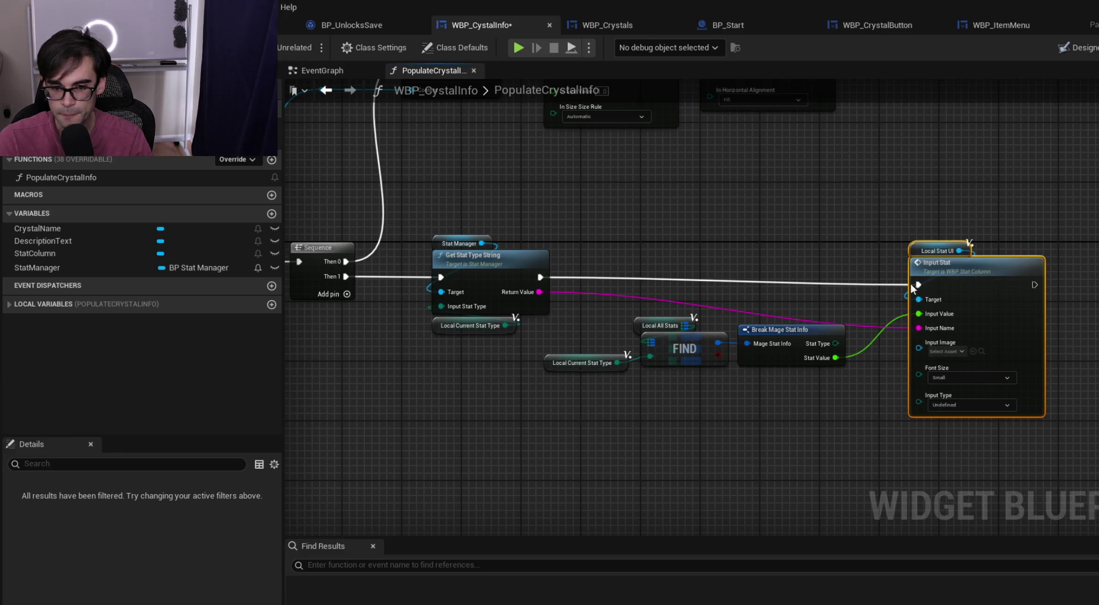
mouse_move(584, 308)
mouse_down()
mouse_move(796, 348)
mouse_move(834, 311)
mouse_move(857, 310)
mouse_move(840, 297)
mouse_up()
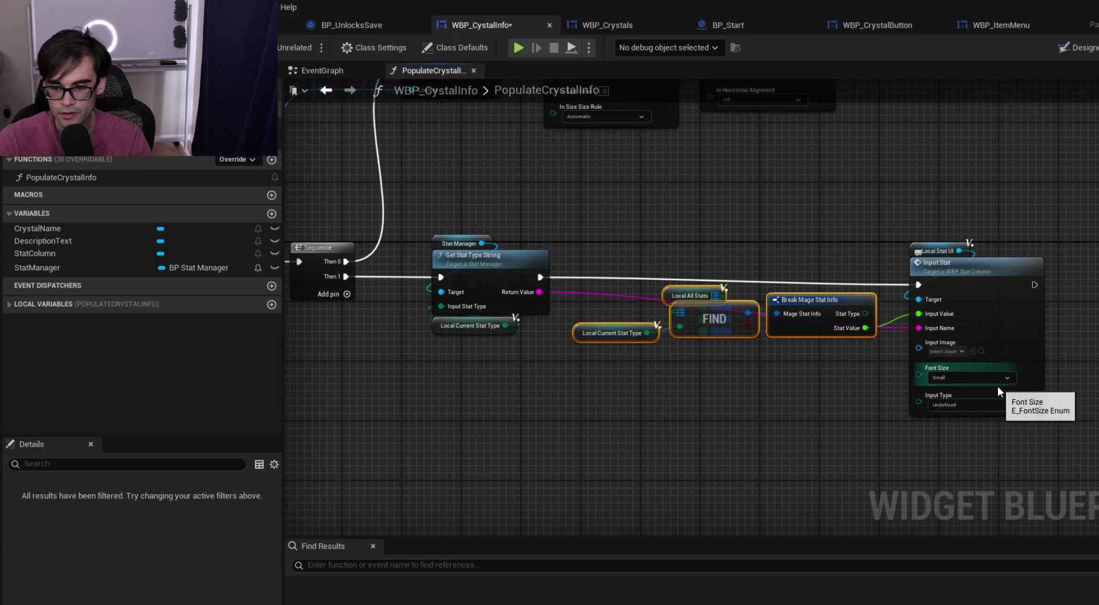
Wire another Local Current Stat Type getter into Input Stat's Input Type, placed below it
click(985, 402)
key(Escape)
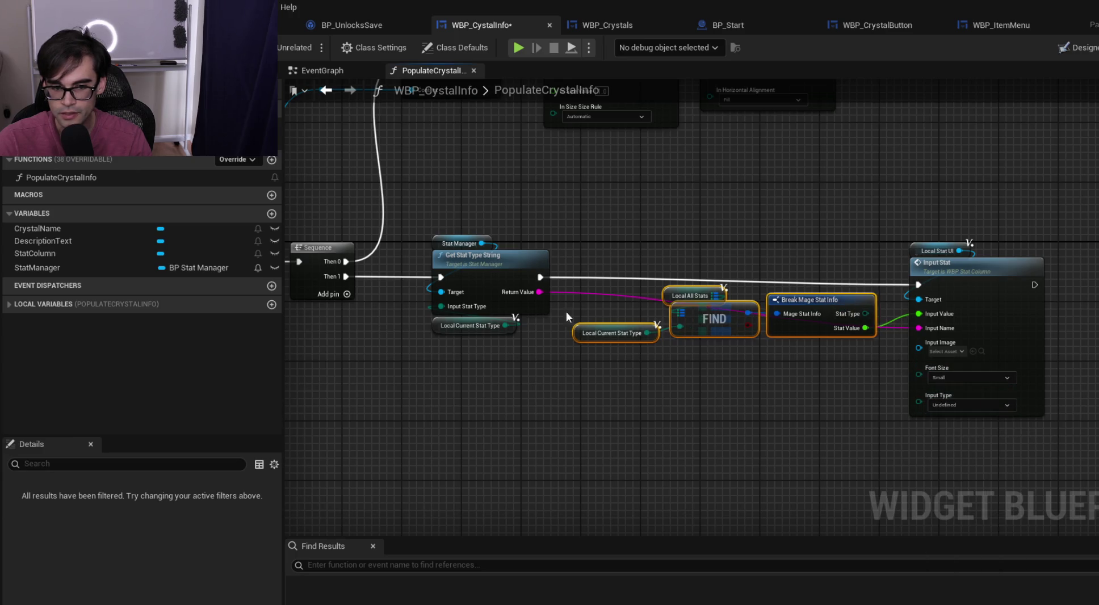
click(596, 332)
click(745, 384)
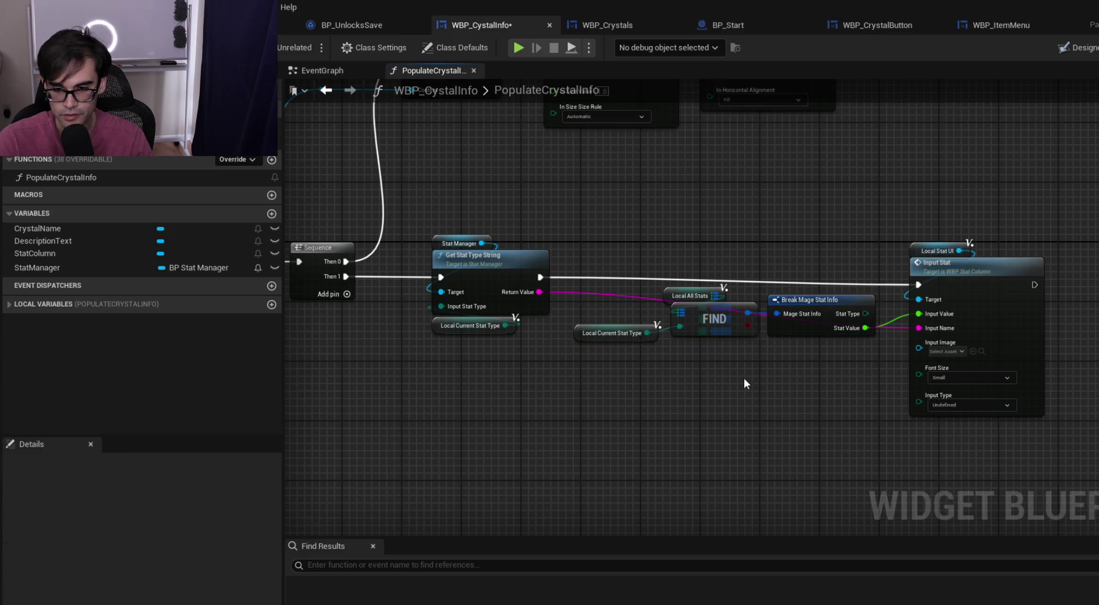
key(ctrl+v)
mouse_move(811, 386)
mouse_down()
mouse_move(944, 406)
mouse_move(931, 397)
mouse_up()
mouse_move(740, 390)
mouse_down()
mouse_move(908, 422)
mouse_move(915, 413)
mouse_up()
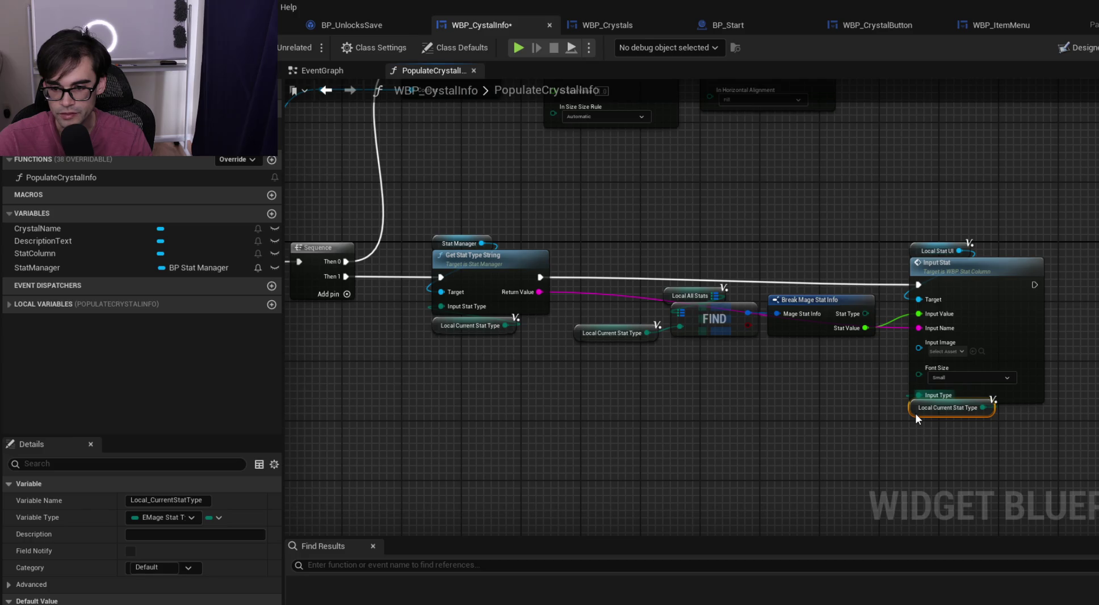
click(805, 394)
Review the start of the PopulateCrystalInfo chain and select its entry node
drag(665, 380, 869, 392)
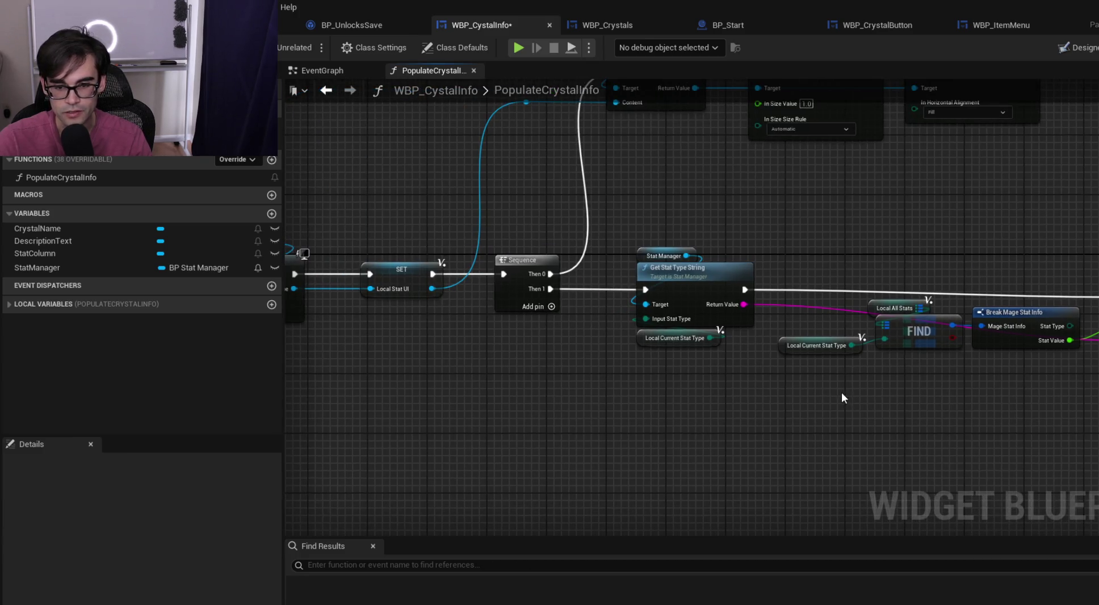
scroll(787, 393, down, 3)
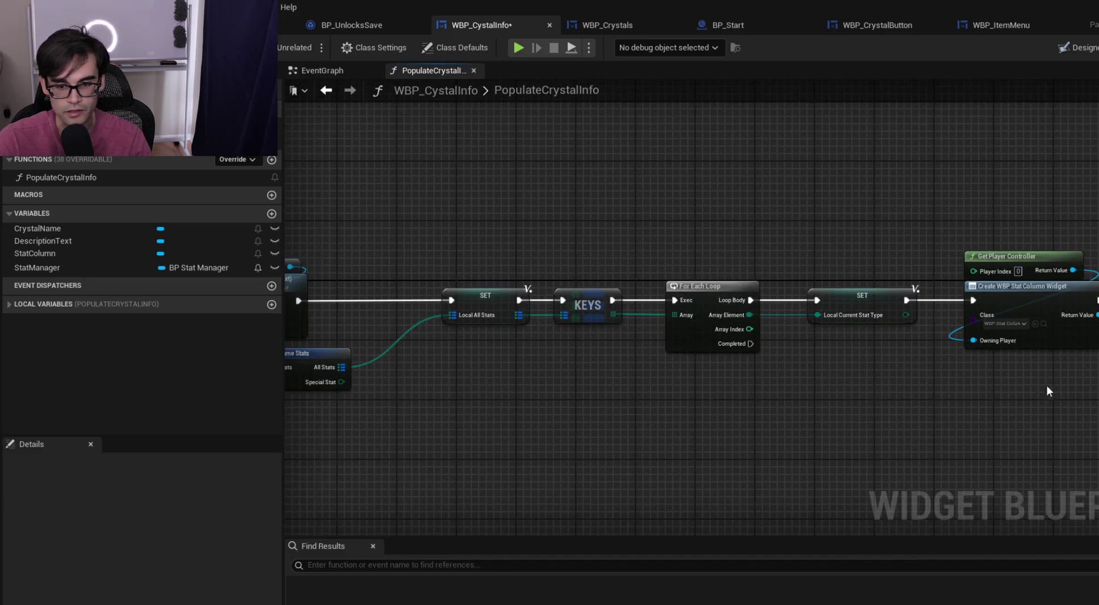
scroll(908, 363, up, 3)
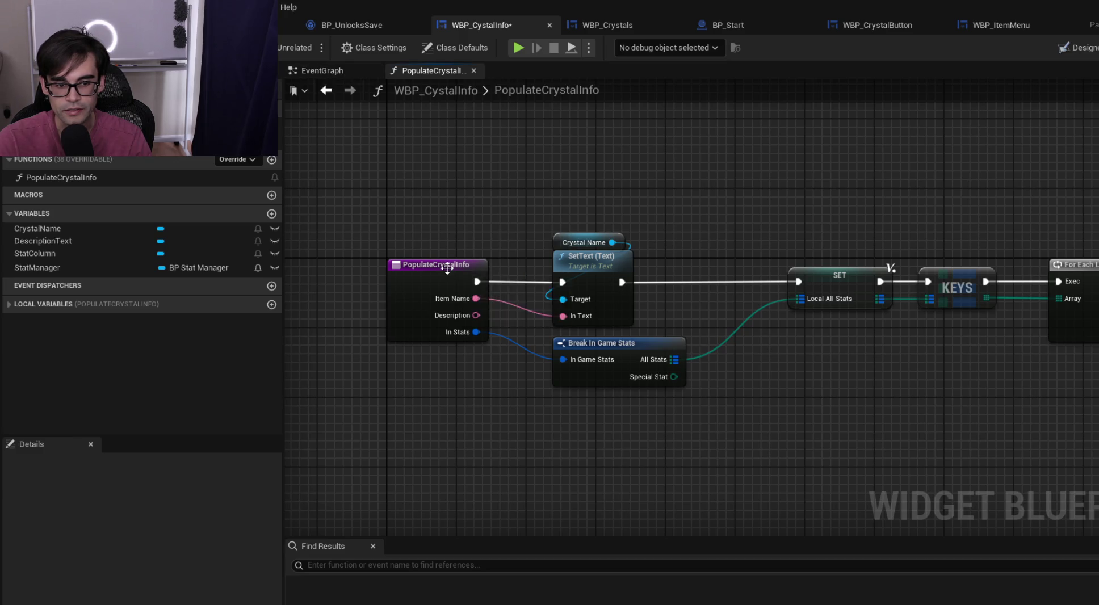
click(442, 265)
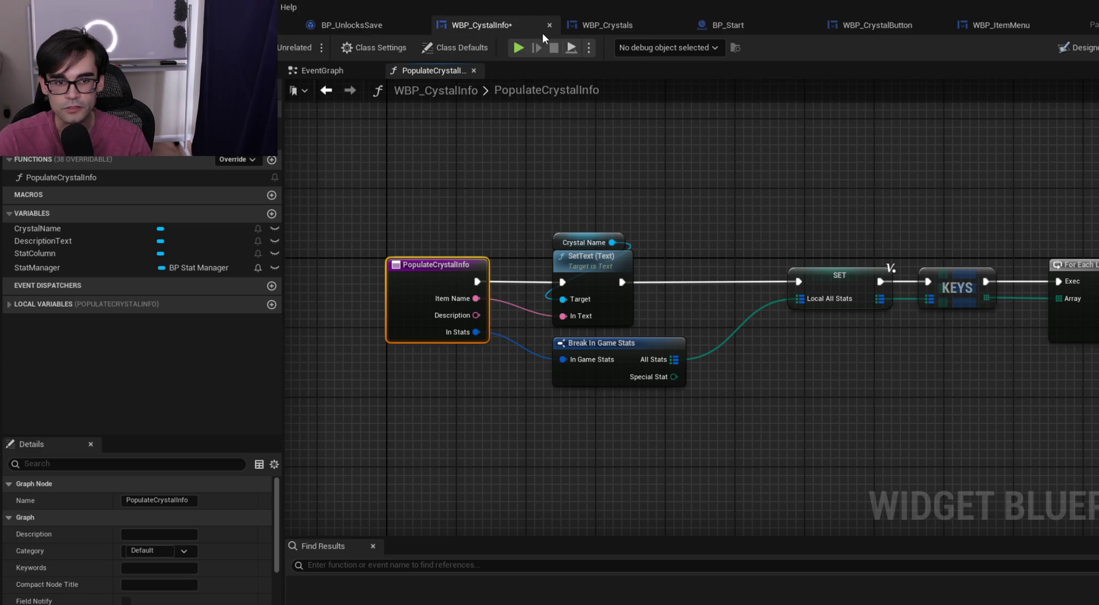
click(628, 25)
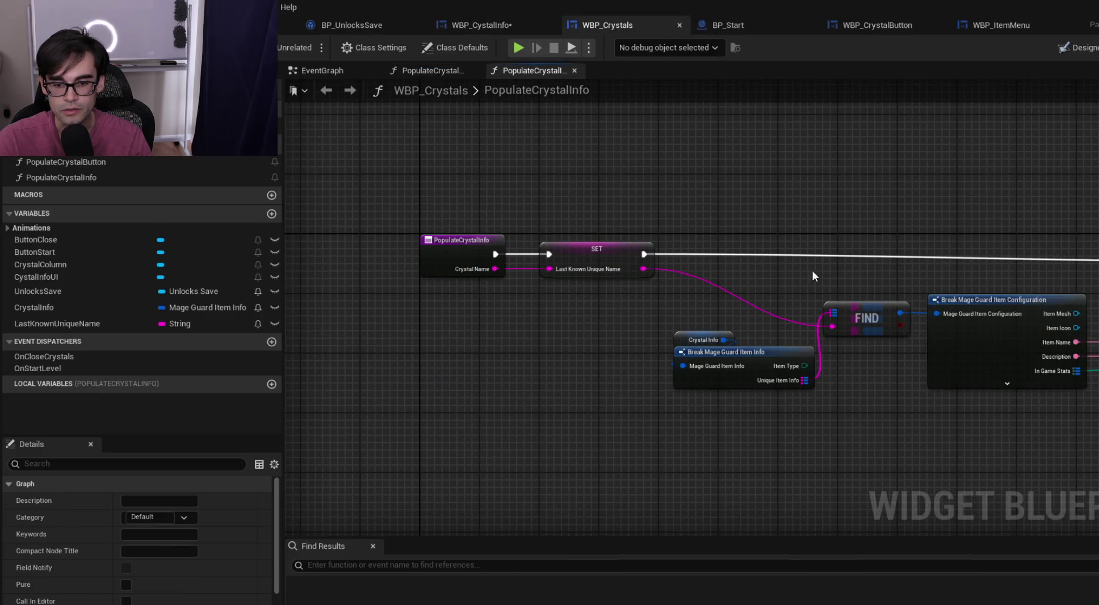
Inspect the Crystal Info nodes and the PopulateCrystalButton graph in WBP_Crystals
drag(679, 319, 771, 409)
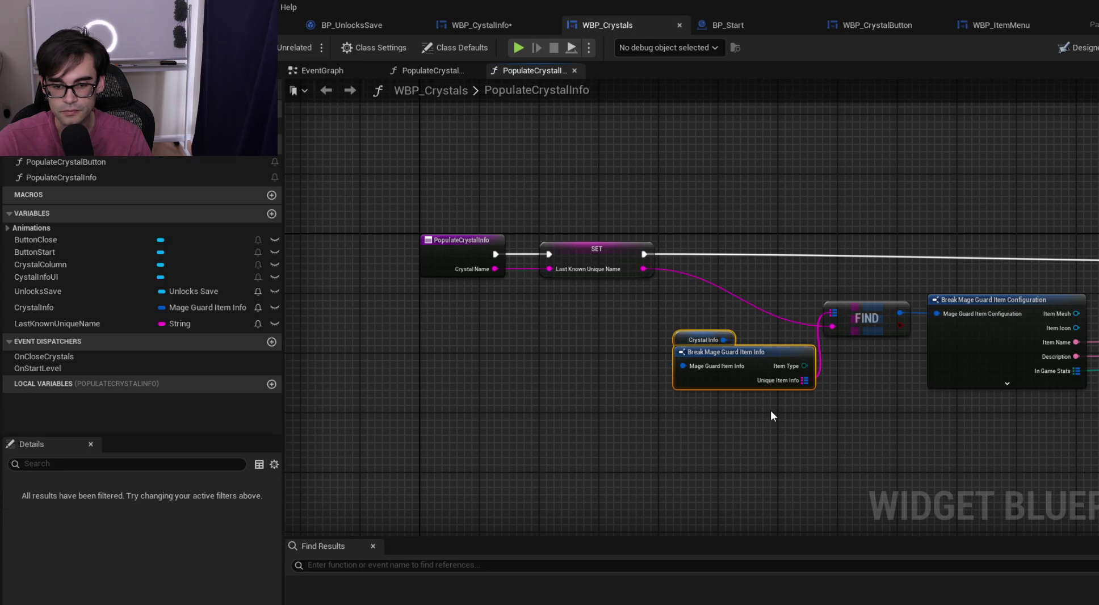
click(681, 337)
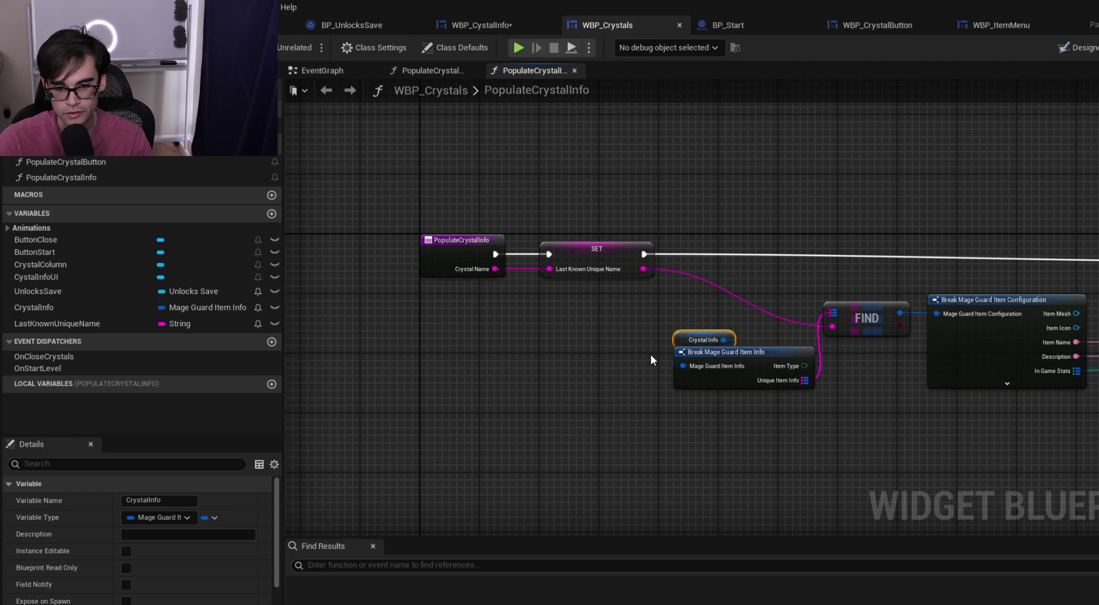
click(446, 69)
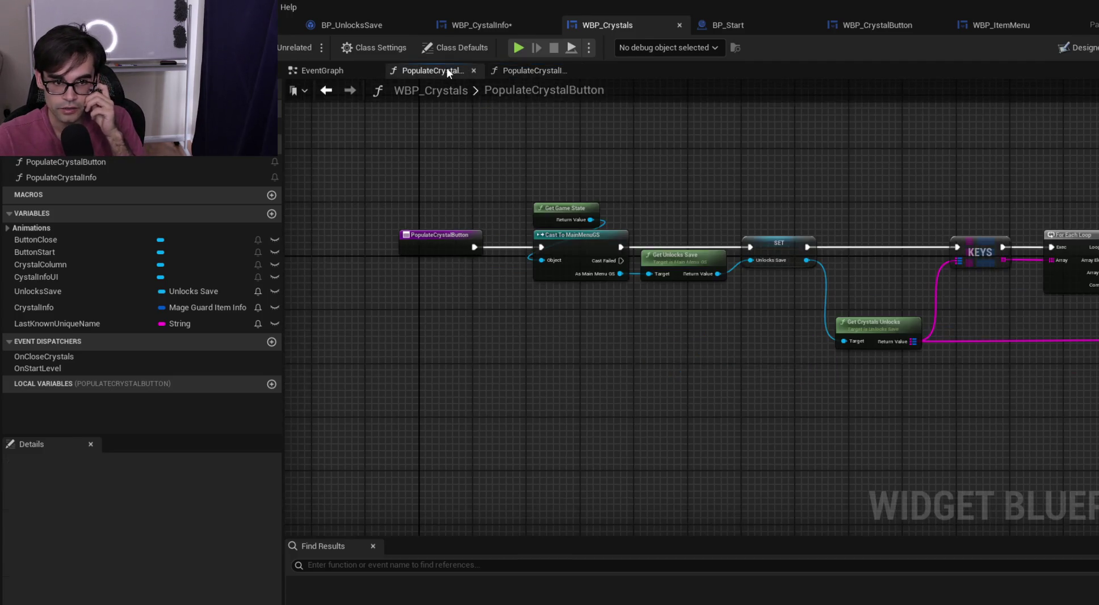
mouse_move(892, 140)
mouse_down()
mouse_move(858, 191)
mouse_move(643, 189)
mouse_up()
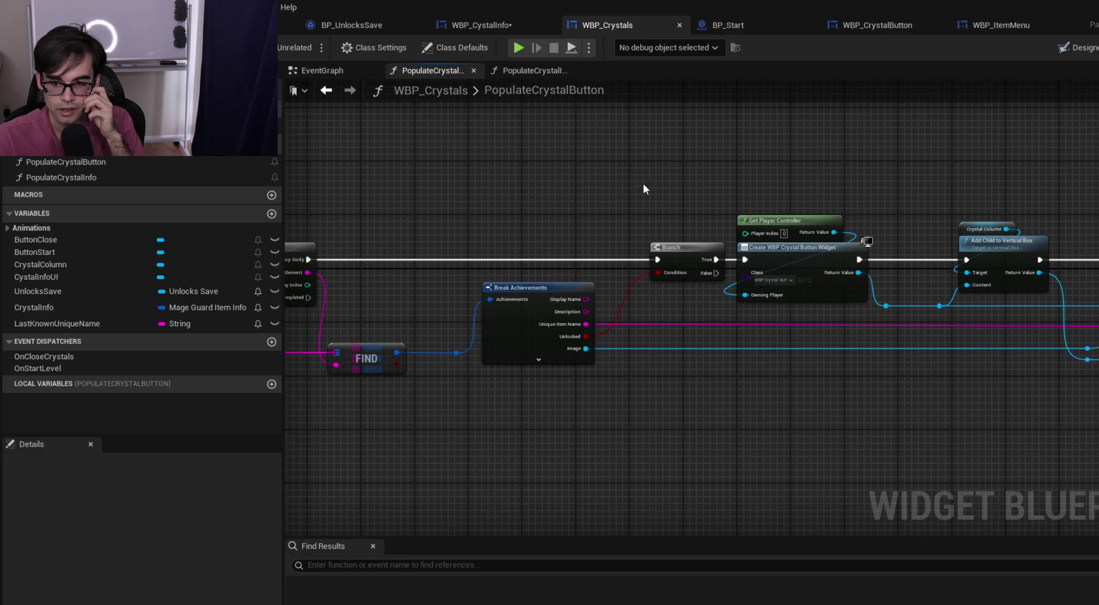
drag(846, 180, 524, 189)
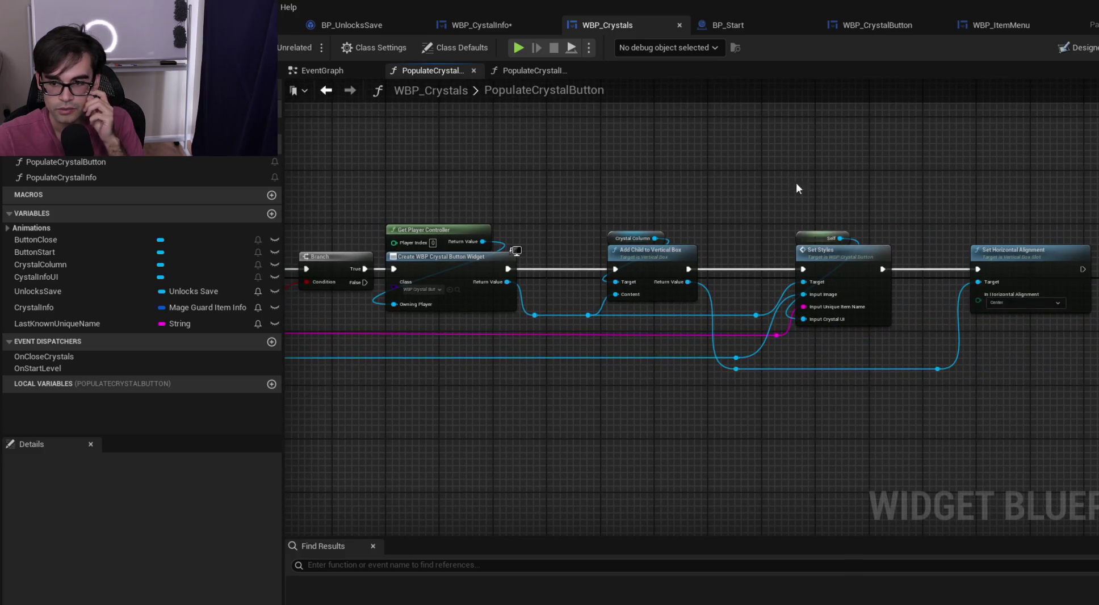
drag(796, 182, 927, 177)
drag(738, 181, 993, 182)
mouse_move(689, 187)
mouse_down()
mouse_move(908, 184)
mouse_move(497, 132)
mouse_up()
click(548, 73)
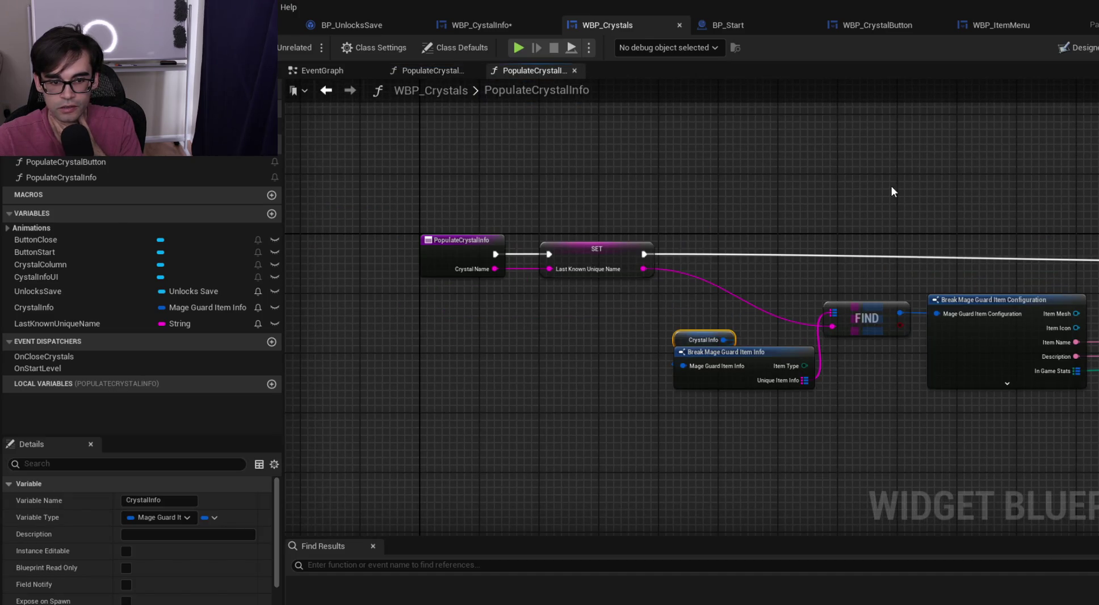
drag(891, 186, 663, 183)
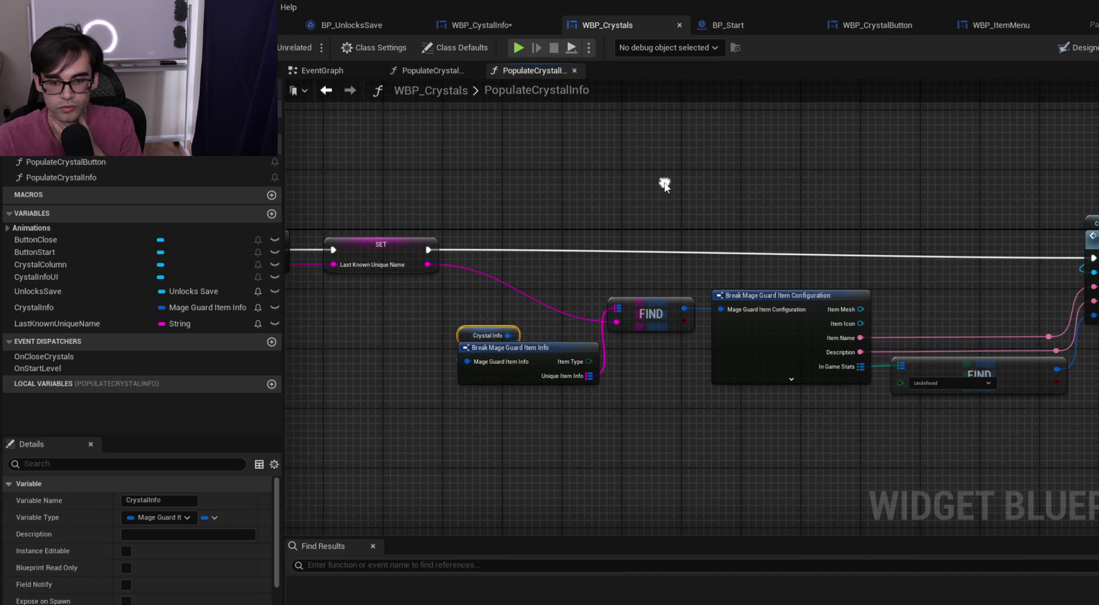
Check WBP_Crystals' Get Data Table Row setup and the DT_ItemInfo Support row's entries
click(333, 72)
mouse_move(513, 210)
mouse_down()
mouse_move(704, 293)
mouse_move(854, 336)
mouse_move(669, 344)
mouse_up()
click(785, 284)
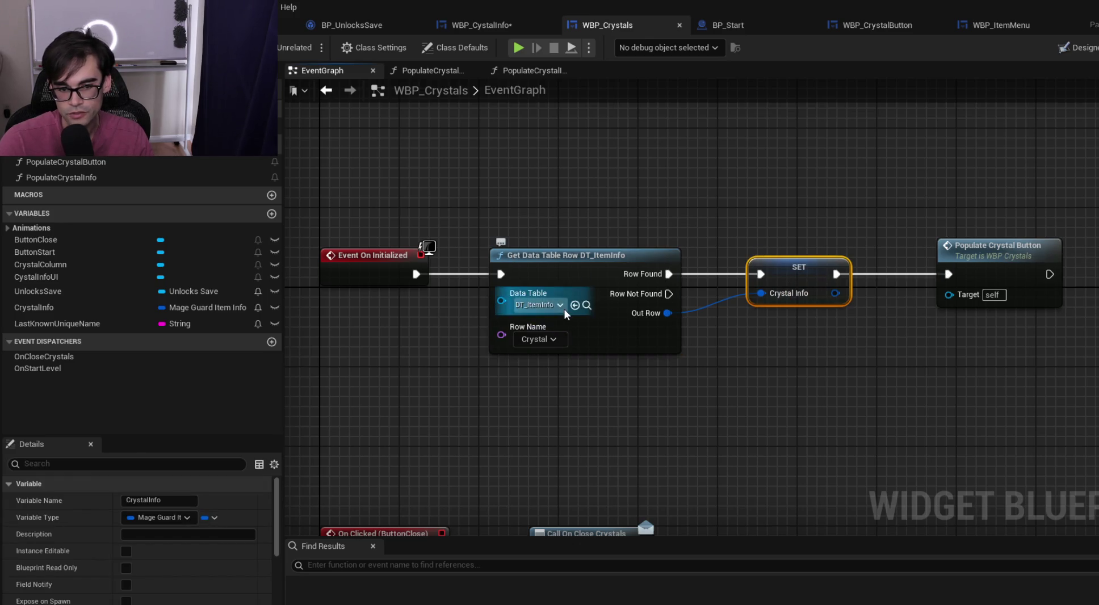
click(554, 340)
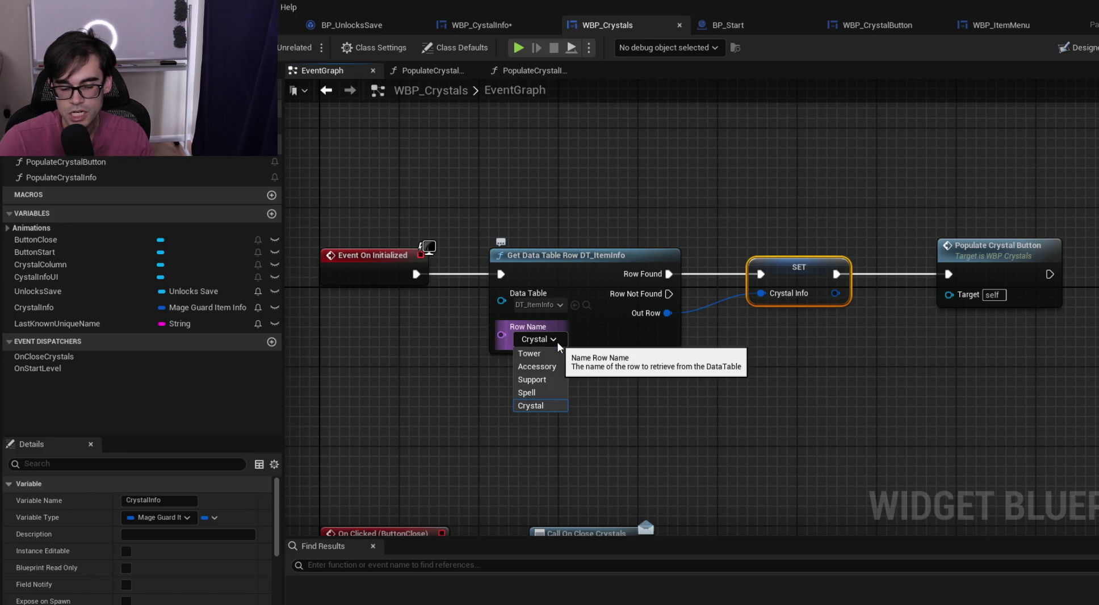
click(255, 25)
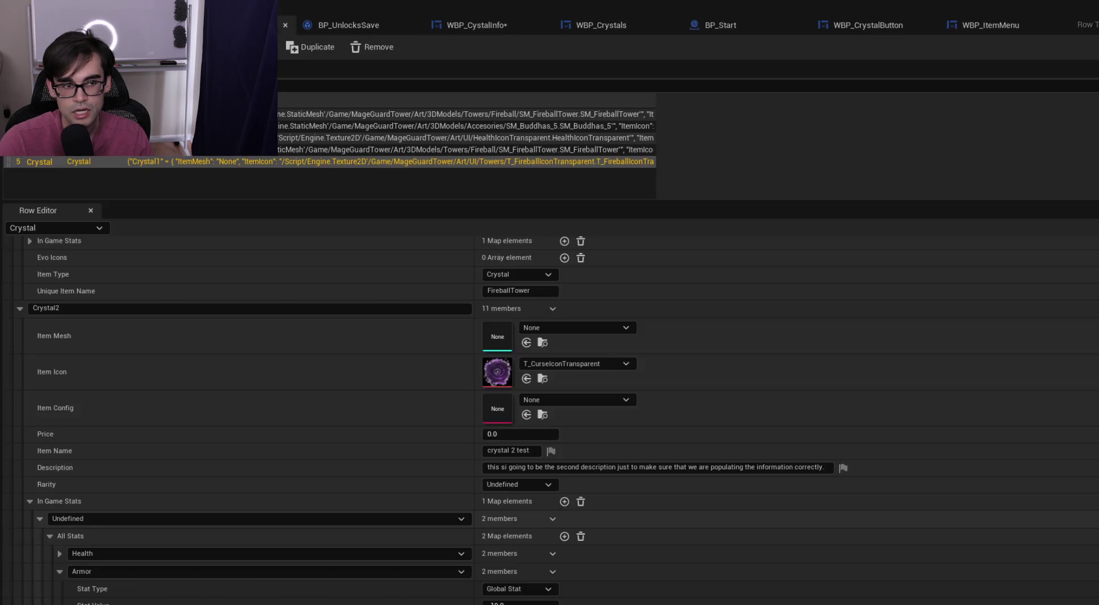
click(85, 137)
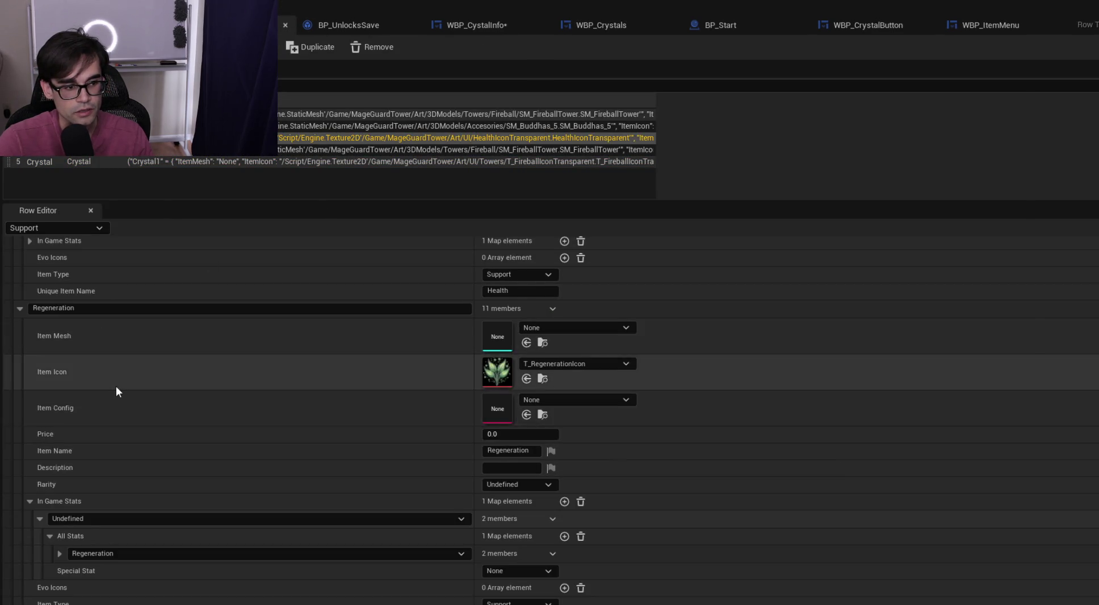
click(20, 295)
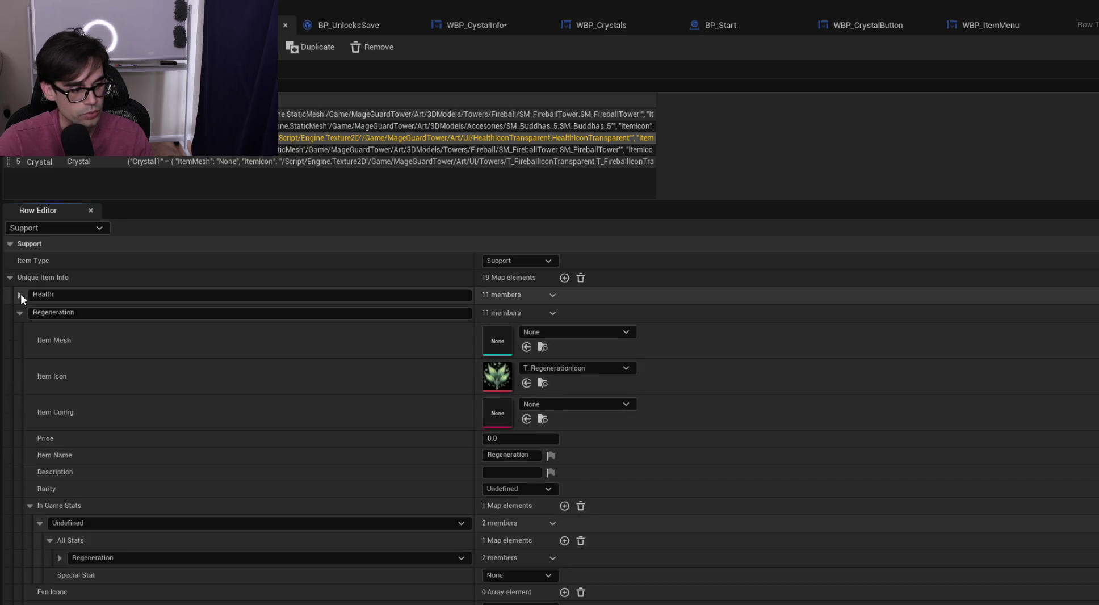
click(20, 313)
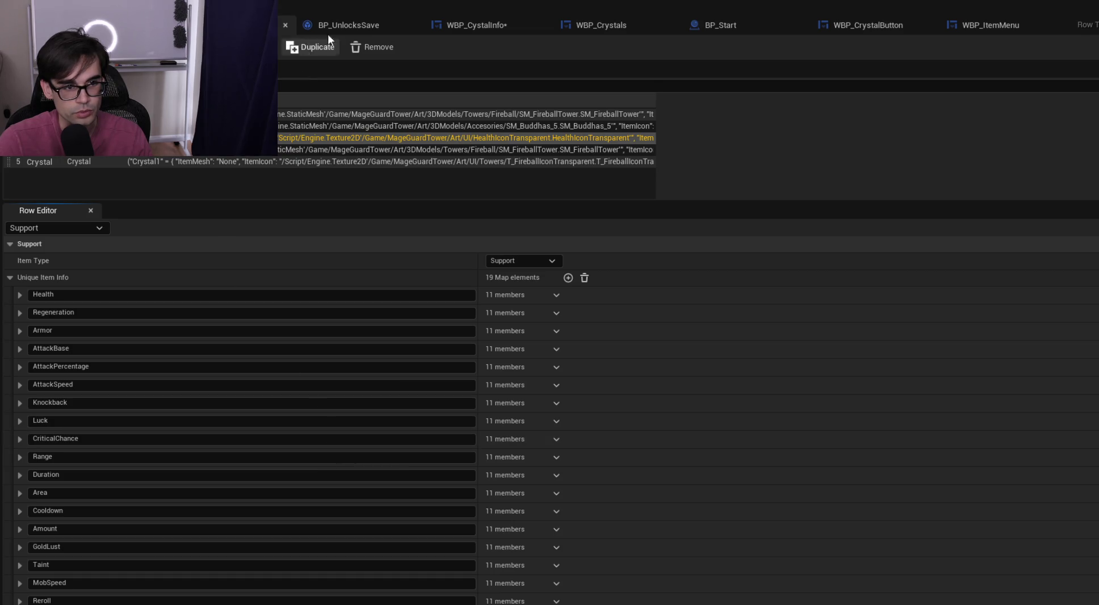
click(355, 30)
Select WBP_Crystals' Get Data Table Row node, then save the WBP_CystalInfo blueprint
click(451, 22)
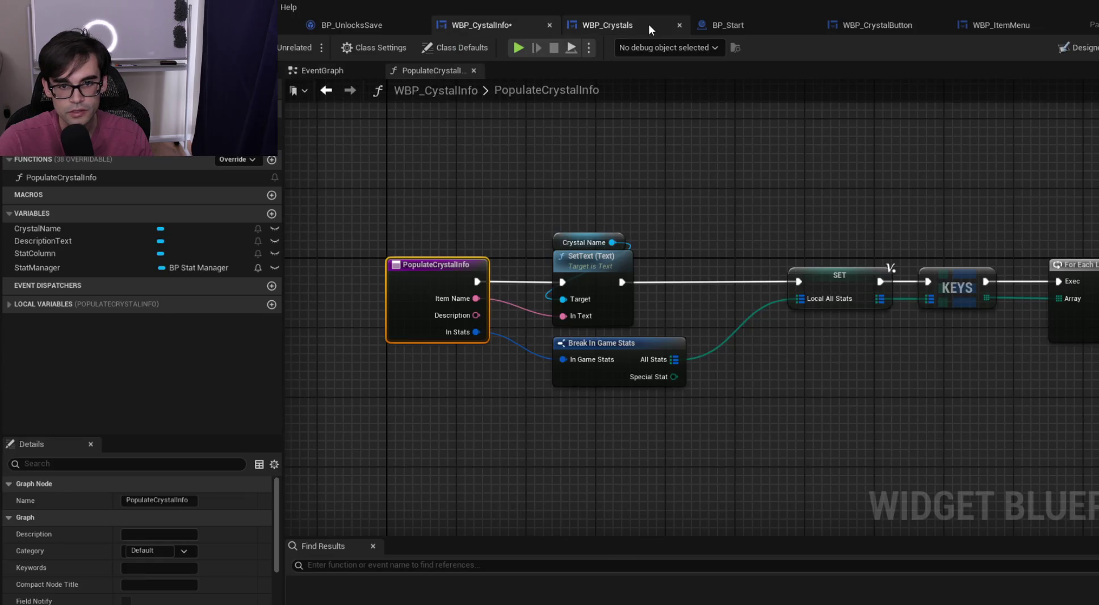
click(647, 25)
click(577, 349)
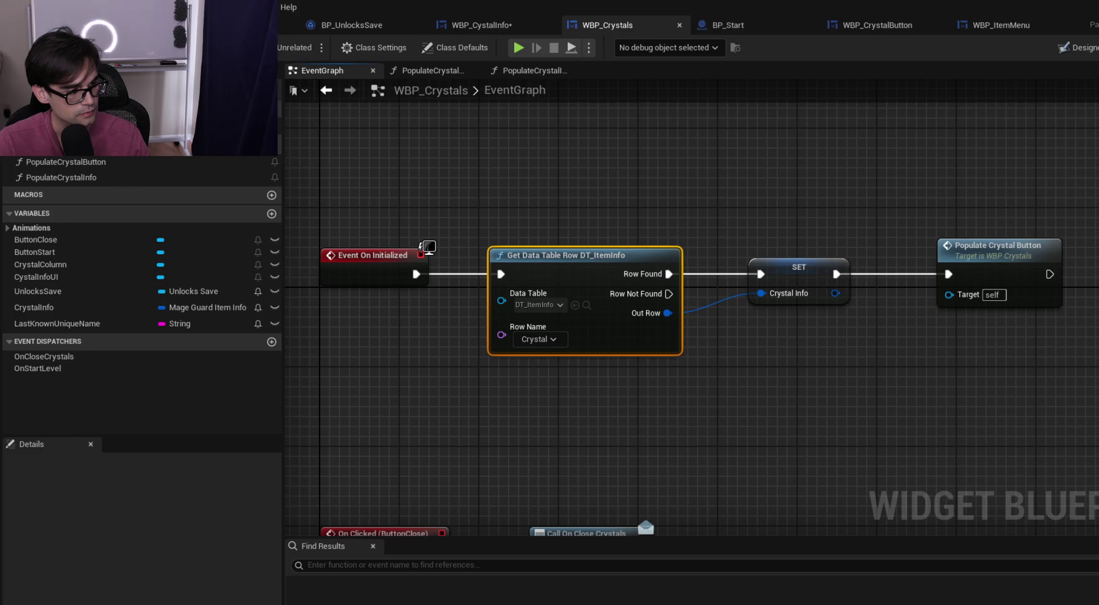
drag(851, 417, 540, 346)
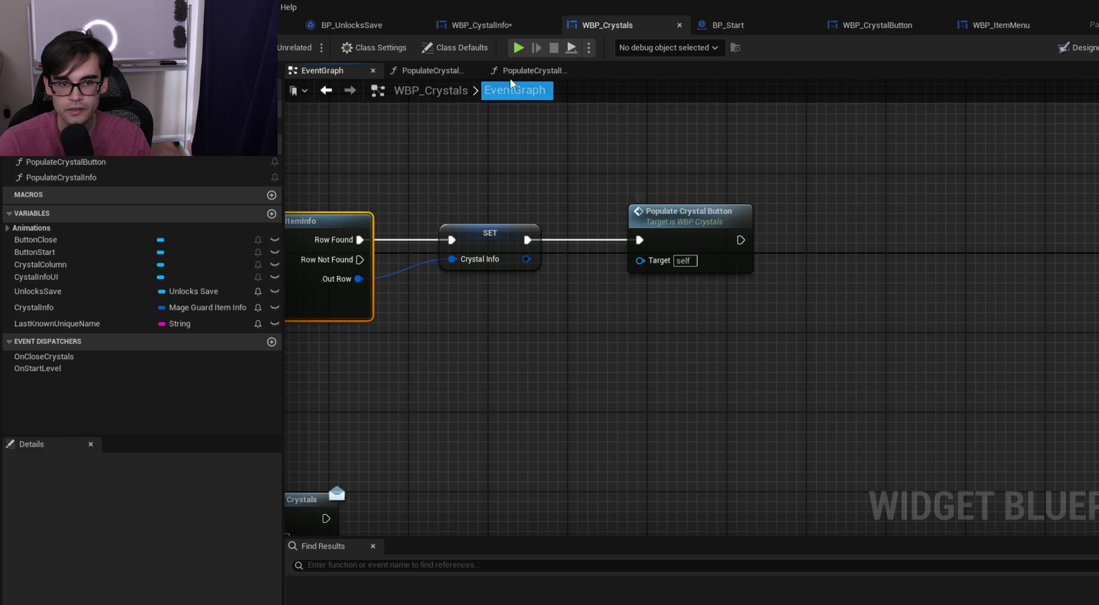
click(481, 25)
key(ctrl+s)
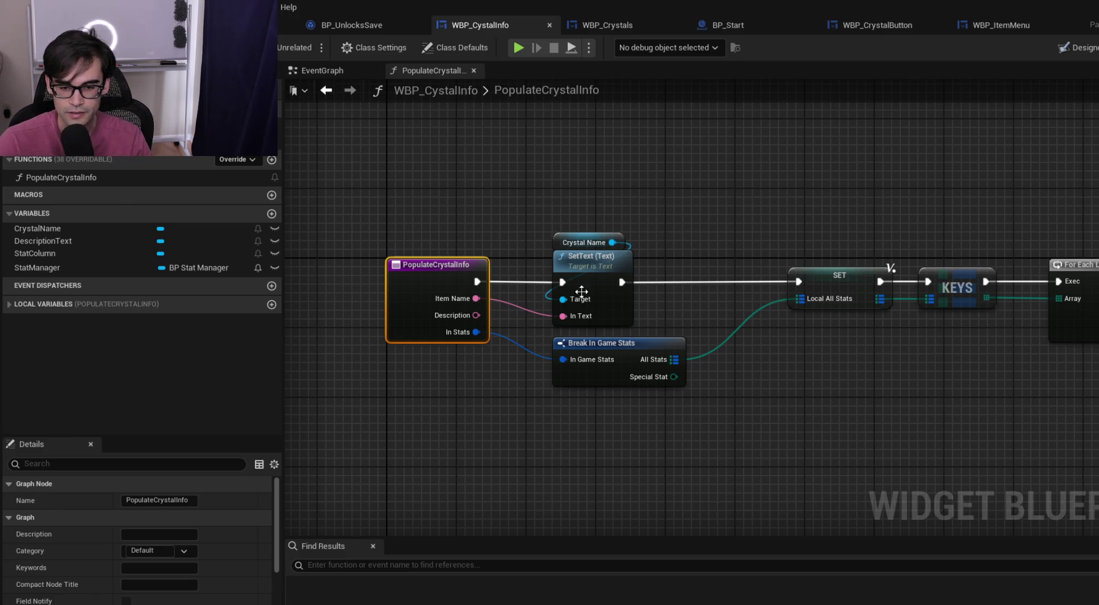
Paste the DT_ItemInfo Get Data Table Row node (row Crystal) below the Input Stat nodes
drag(749, 233, 491, 245)
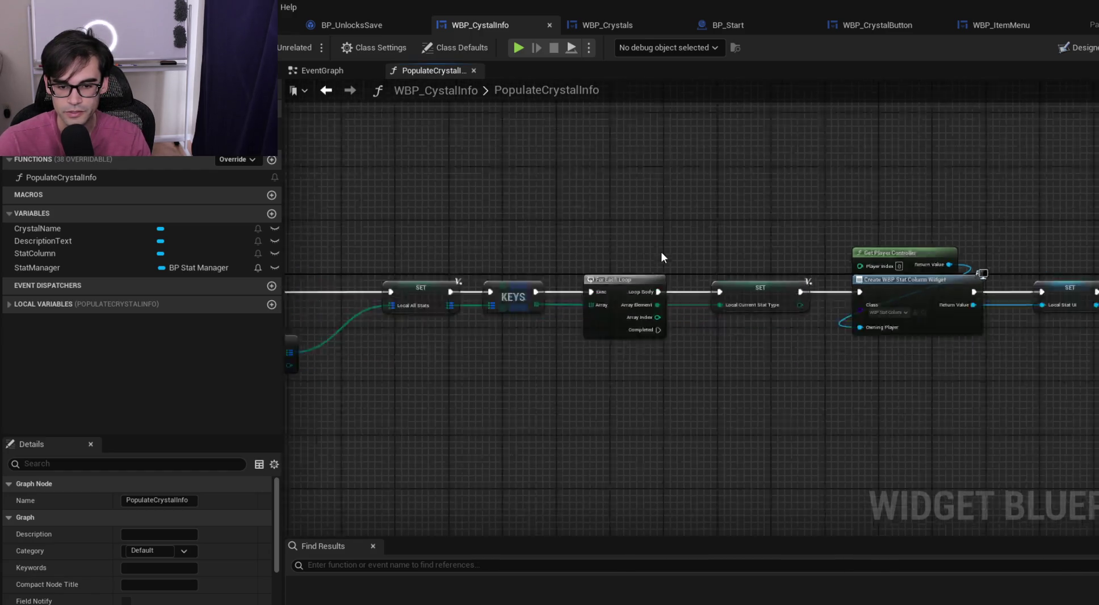
drag(661, 251, 454, 285)
drag(832, 287, 818, 309)
scroll(817, 309, up, 2)
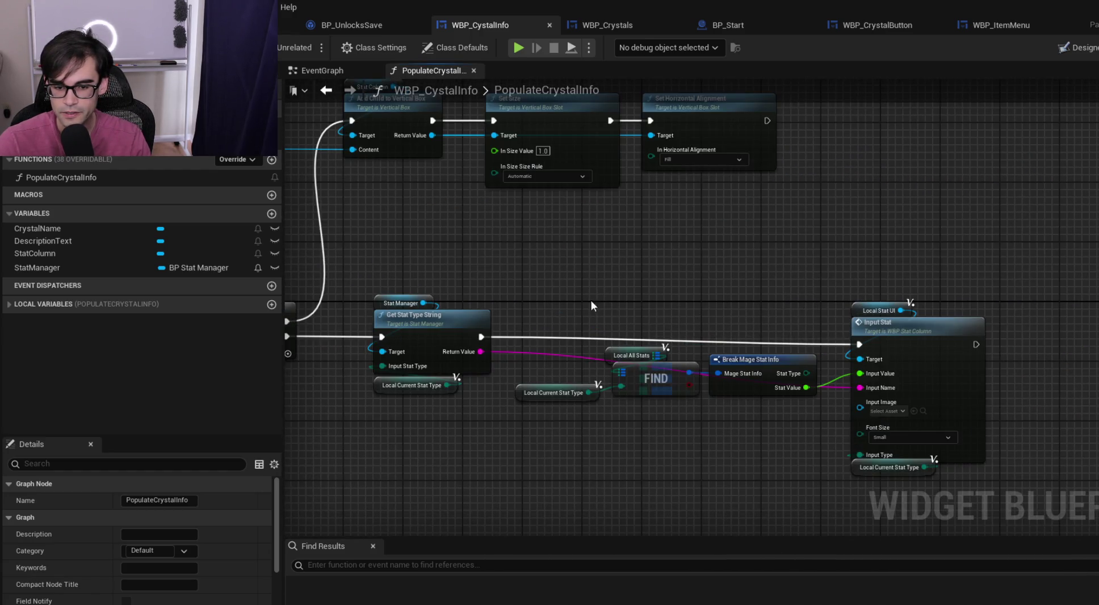
drag(900, 324, 901, 317)
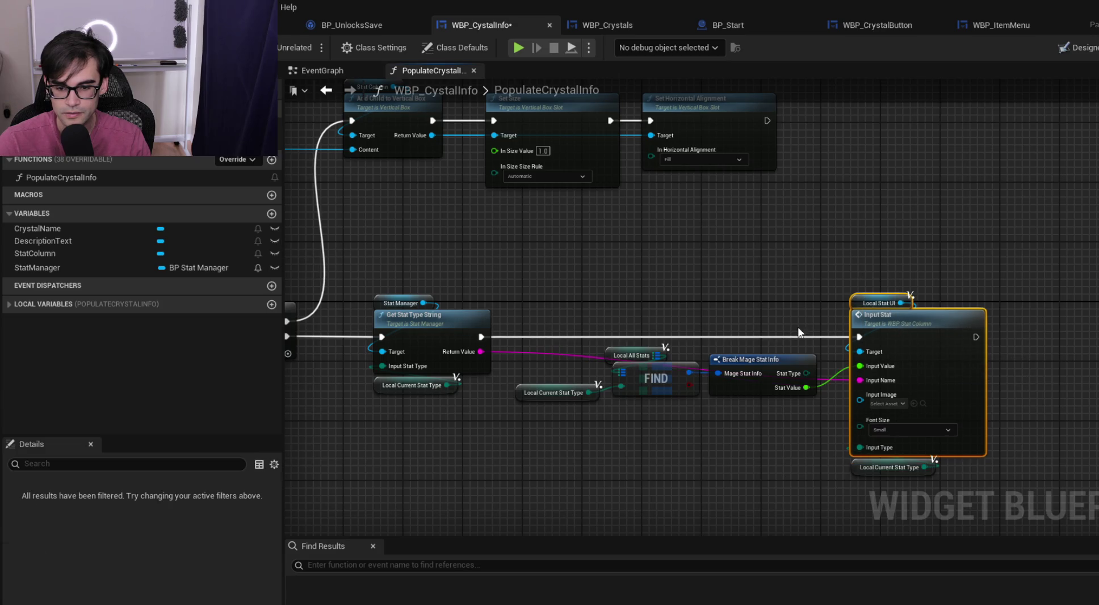
scroll(798, 332, up, 1)
click(777, 363)
scroll(531, 449, up, 1)
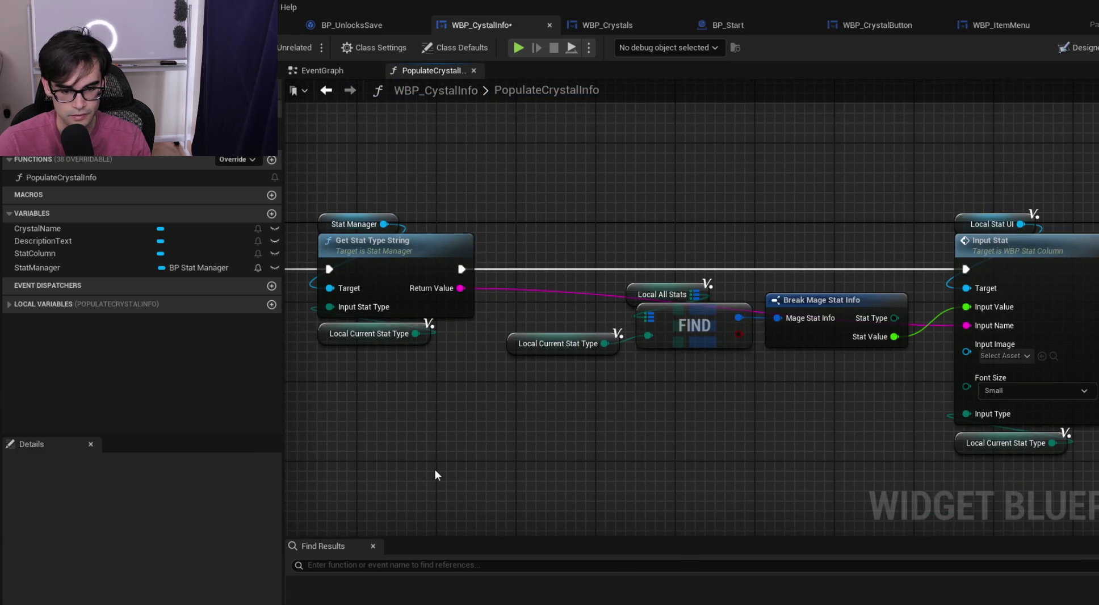
key(ctrl+v)
scroll(509, 401, down, 1)
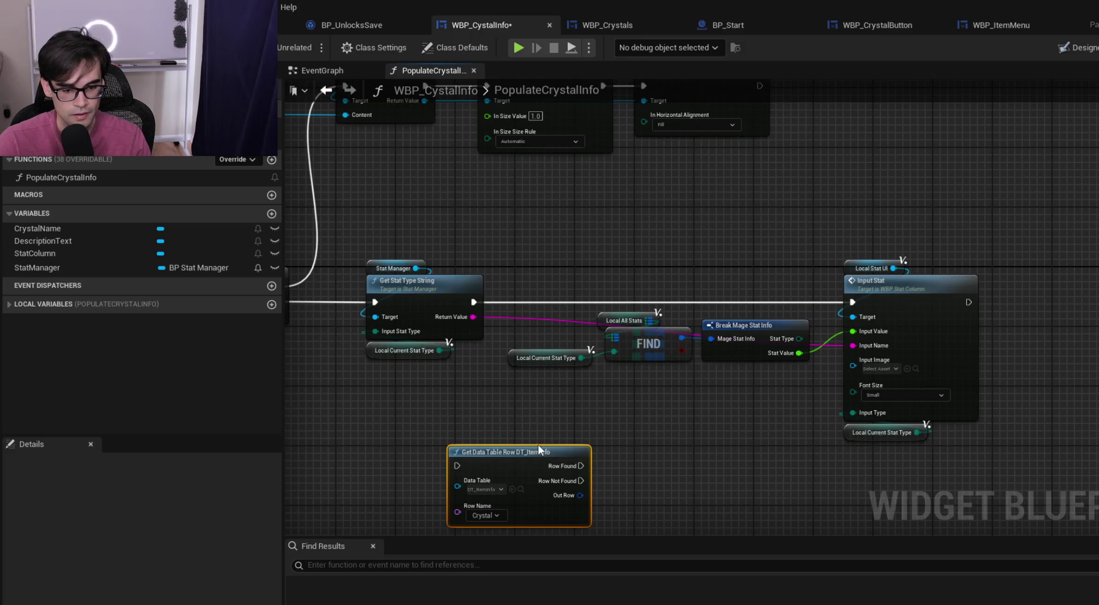
mouse_move(525, 457)
mouse_down()
mouse_move(608, 450)
mouse_move(638, 406)
mouse_up()
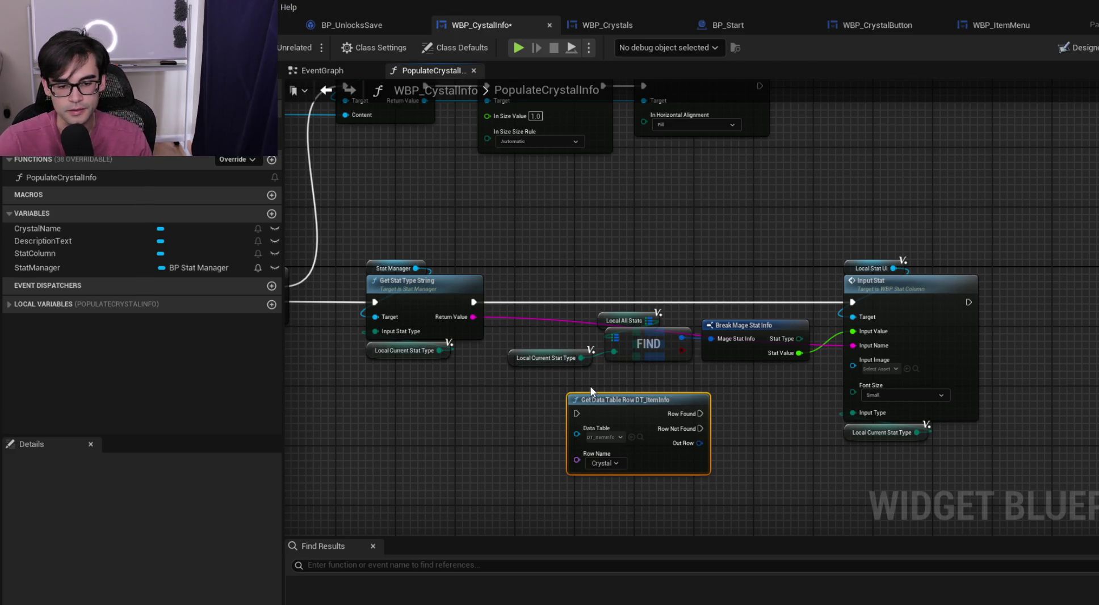
Move the DT_ItemInfo Get Data Table Row node into place beneath FIND
mouse_move(545, 391)
mouse_down()
mouse_move(913, 515)
mouse_move(1003, 483)
mouse_move(1010, 470)
mouse_up()
click(1009, 470)
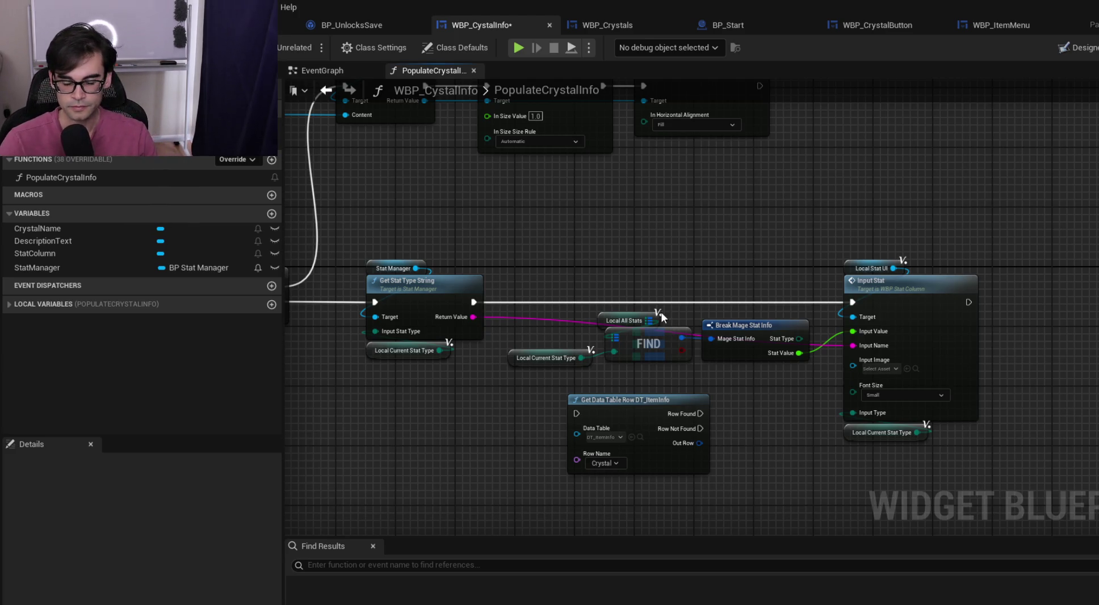
mouse_move(638, 399)
mouse_down()
mouse_move(578, 282)
mouse_move(600, 218)
mouse_up()
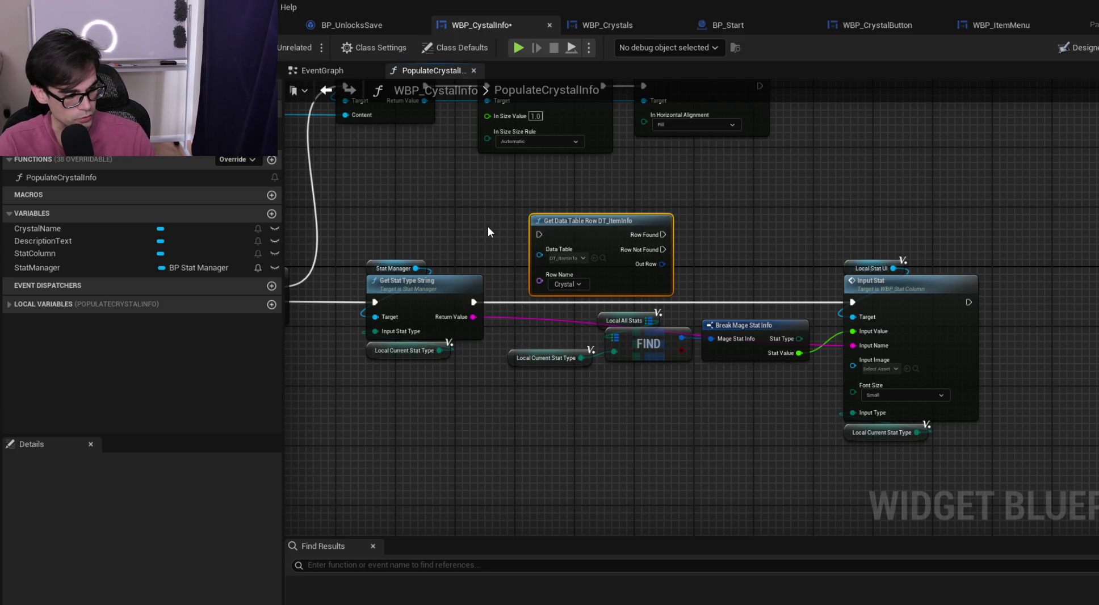
mouse_move(603, 221)
mouse_down()
mouse_move(608, 311)
mouse_move(633, 400)
mouse_up()
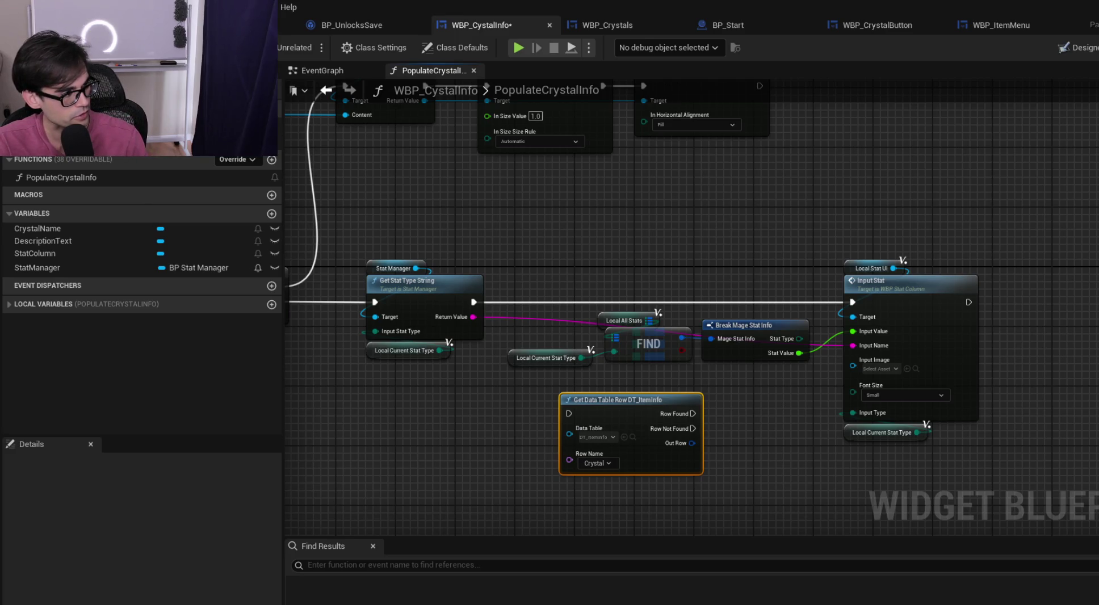
mouse_move(640, 402)
mouse_down()
mouse_move(638, 253)
mouse_move(666, 238)
mouse_move(669, 216)
mouse_up()
mouse_move(558, 441)
mouse_down()
mouse_move(800, 322)
mouse_move(773, 423)
mouse_up()
drag(674, 219, 673, 294)
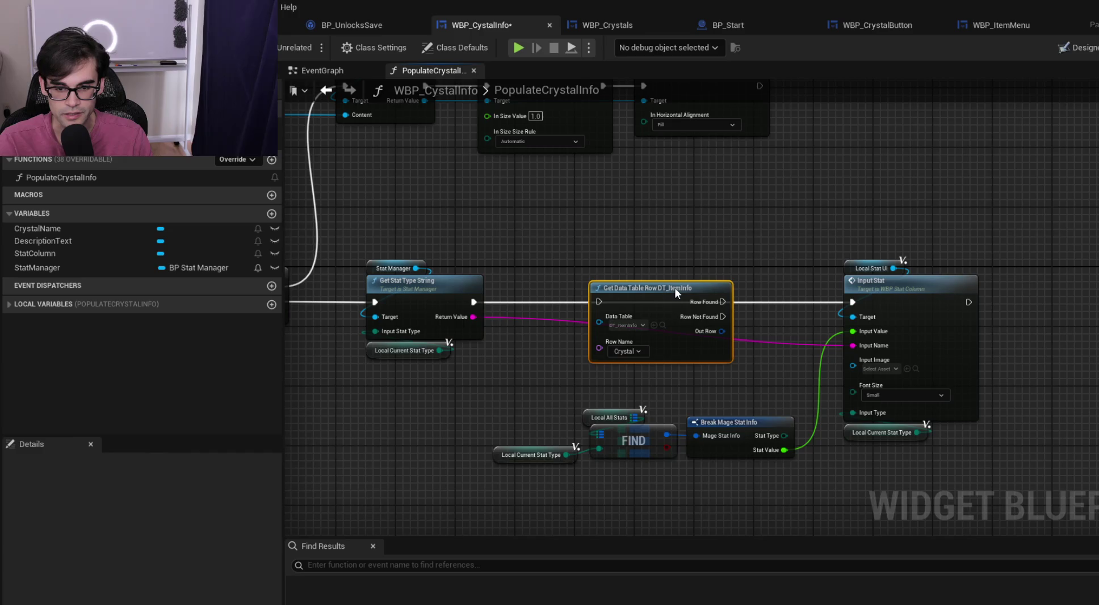
Run it after Get Stat Type String, wire Row Found to Input Stat, and read row Support
drag(473, 302, 602, 303)
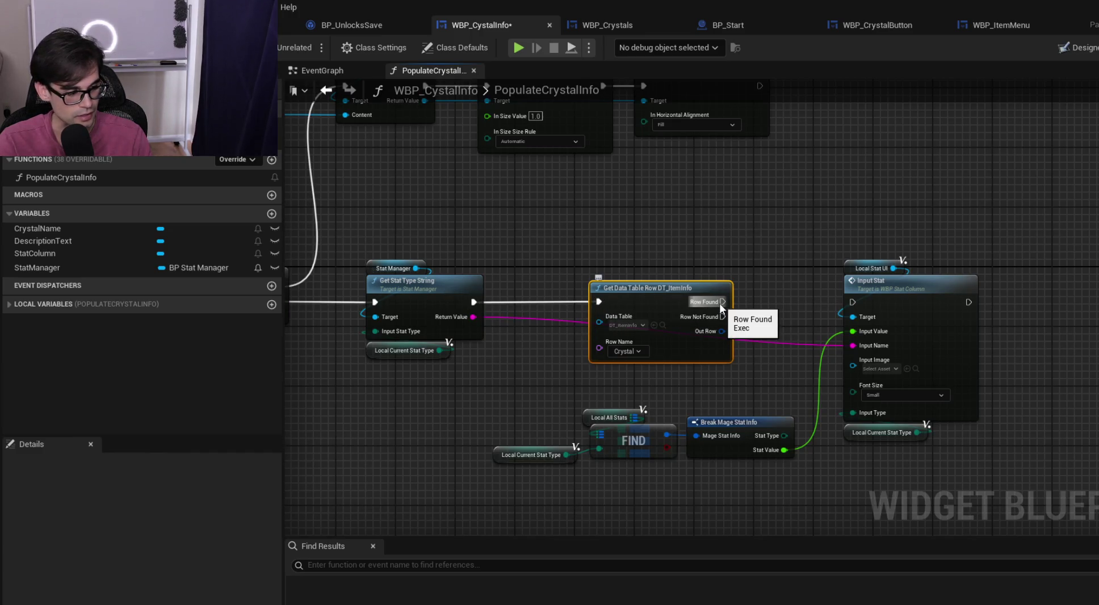
drag(719, 303, 852, 303)
mouse_move(655, 288)
mouse_down()
mouse_move(647, 297)
mouse_move(656, 283)
mouse_up()
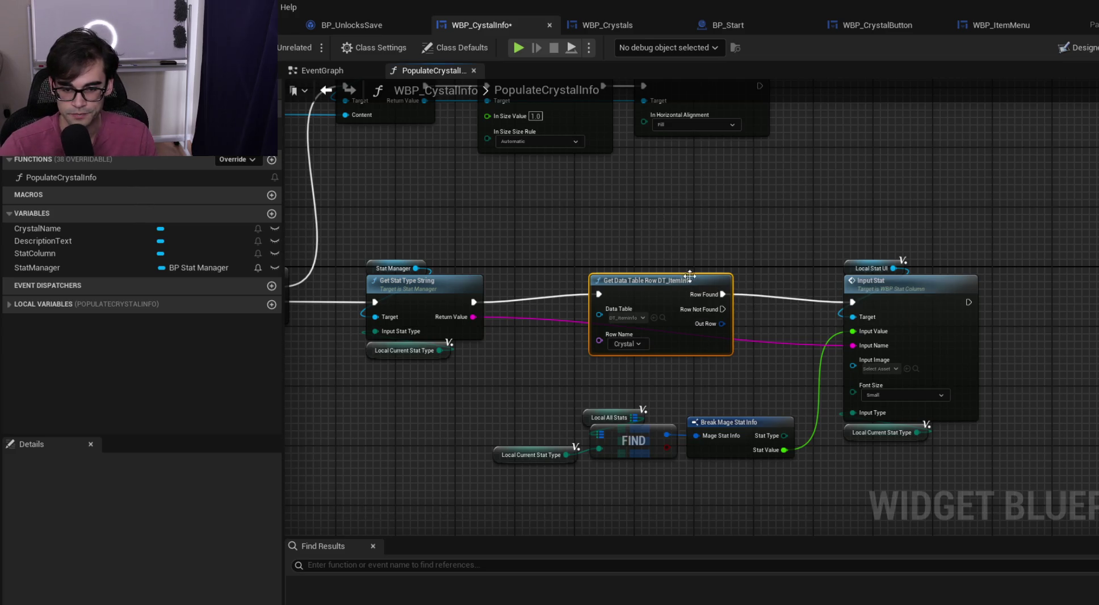
drag(677, 280, 677, 288)
click(590, 245)
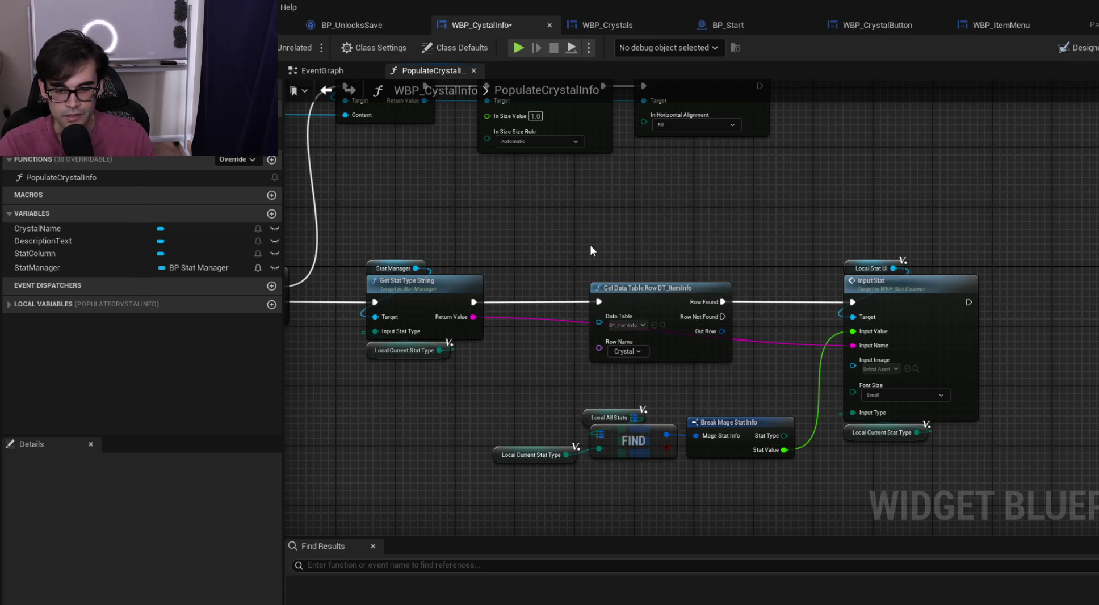
click(638, 354)
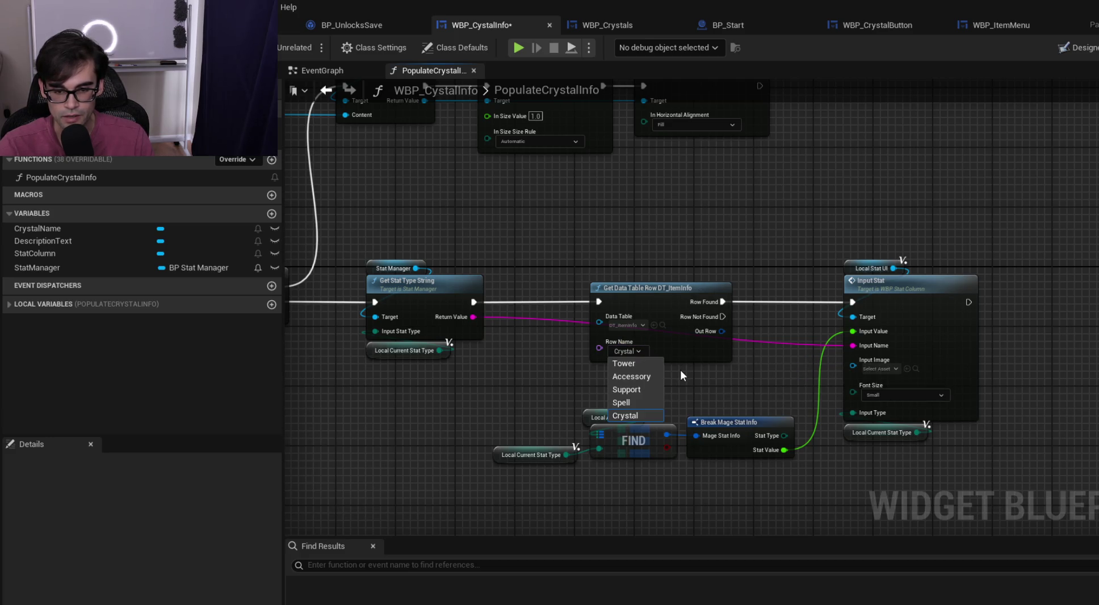
click(644, 390)
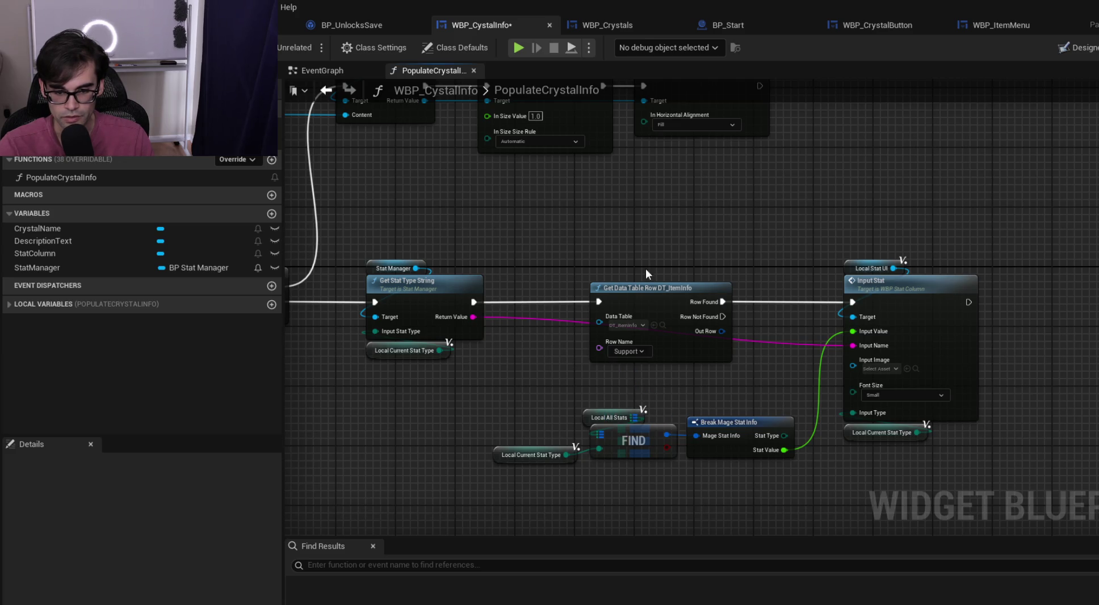
mouse_move(646, 285)
mouse_down()
mouse_move(611, 292)
mouse_move(1024, 249)
mouse_move(690, 254)
mouse_up()
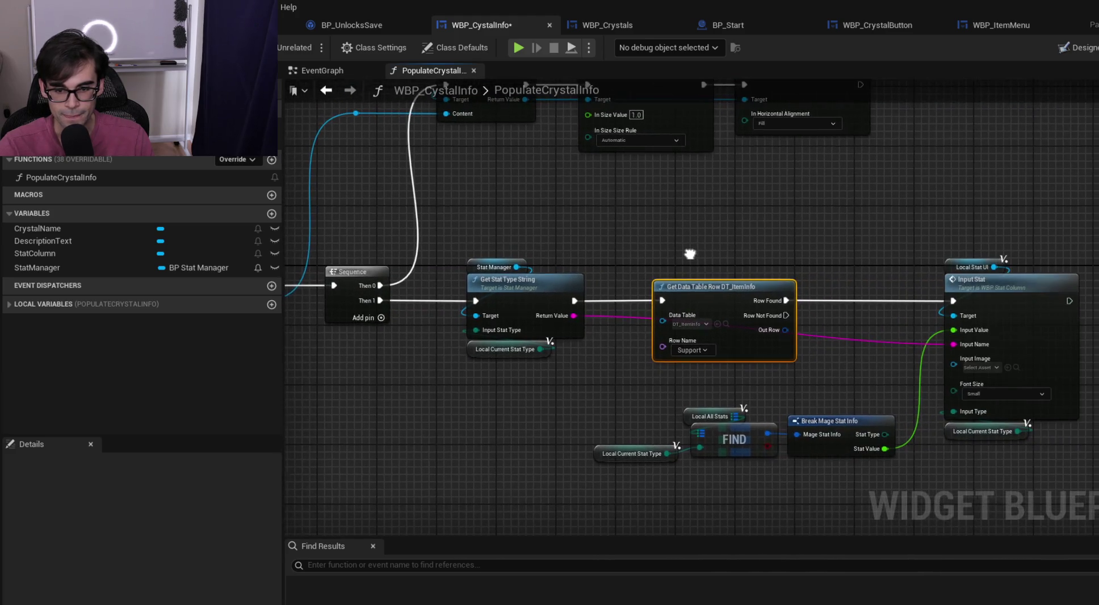
Shift the stat lookup nodes and Input Stat right, then cut the Get Data Table Row node
drag(837, 404, 736, 403)
drag(534, 497, 958, 383)
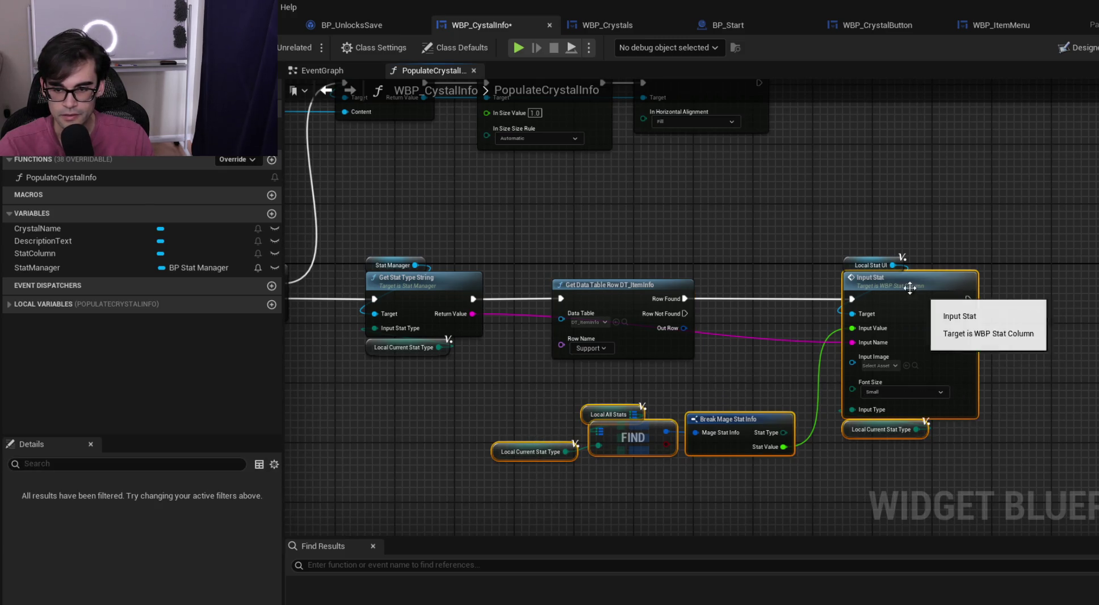
drag(850, 265, 1096, 265)
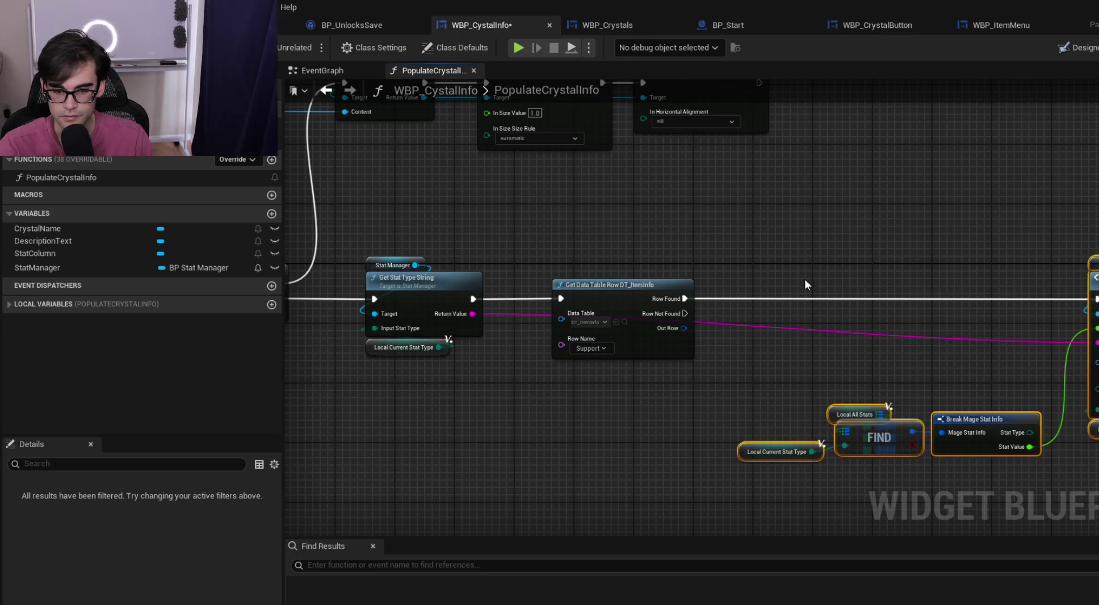
click(605, 285)
scroll(696, 260, up, 2)
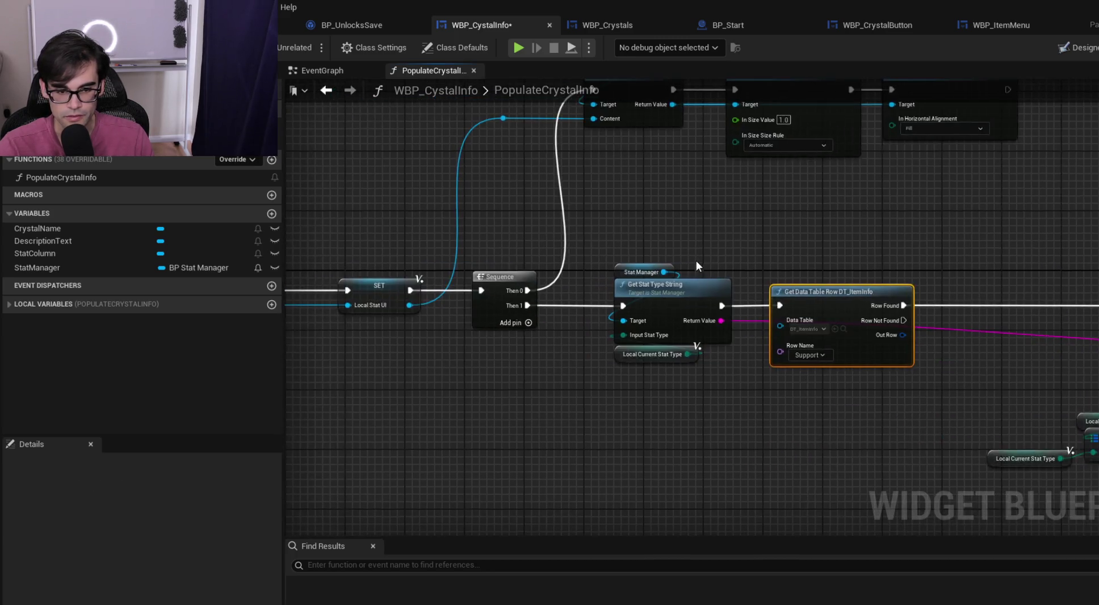
drag(1070, 252, 880, 231)
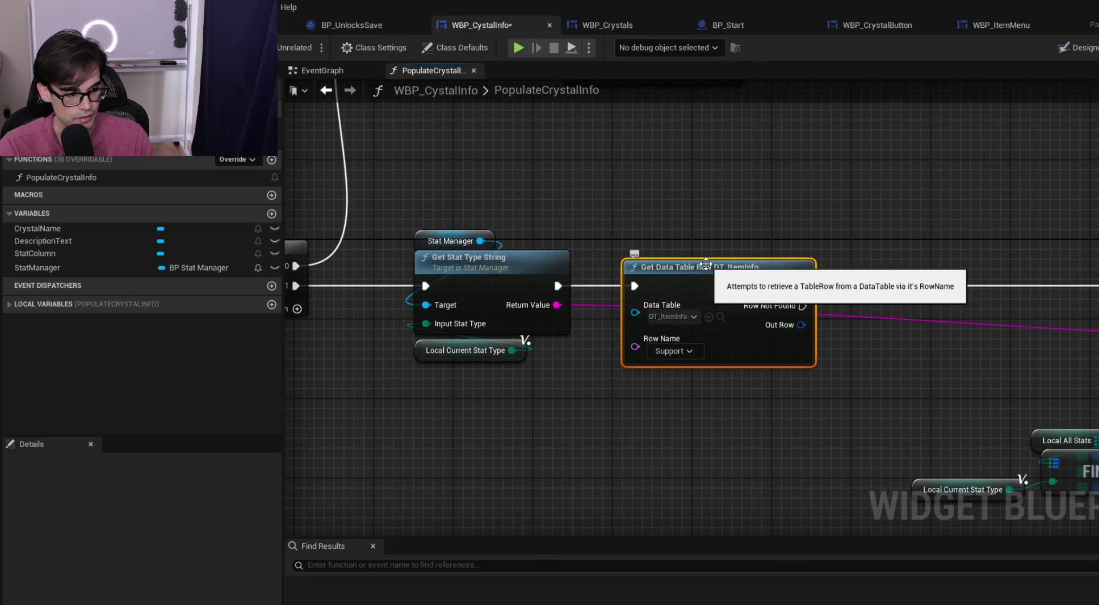
key(Delete)
Wire Get Stat Type String directly into Input Stat
scroll(905, 253, down, 2)
drag(905, 252, 675, 273)
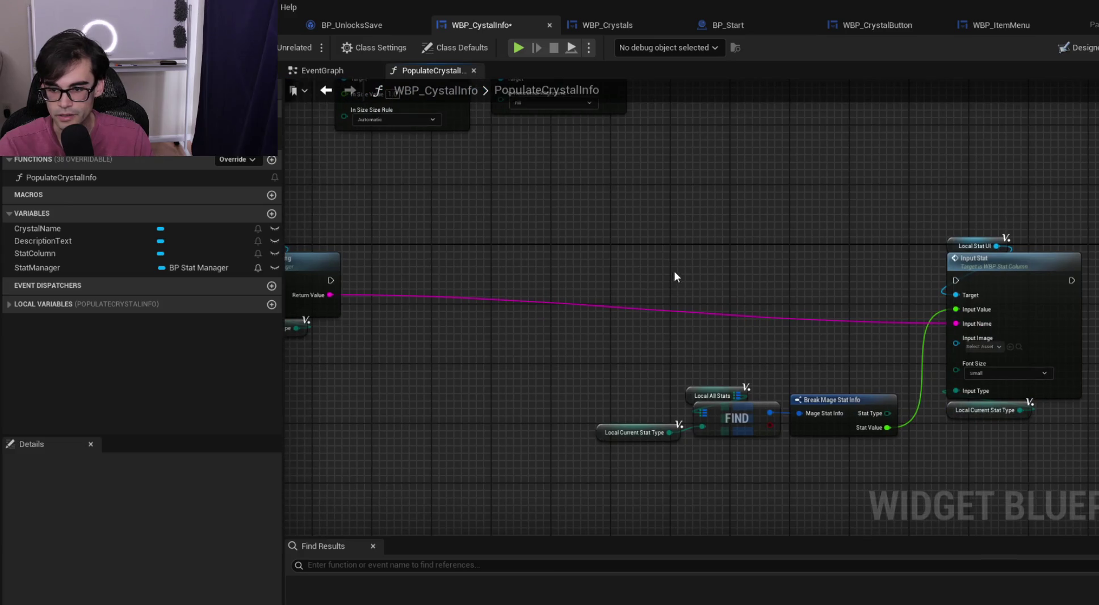
mouse_move(330, 280)
mouse_down()
mouse_move(965, 279)
mouse_move(955, 280)
mouse_up()
Paste the row lookup right after the Sequence and wire its Then 1 output into it
drag(395, 286, 725, 268)
drag(542, 215, 687, 316)
drag(608, 239, 1018, 241)
click(584, 318)
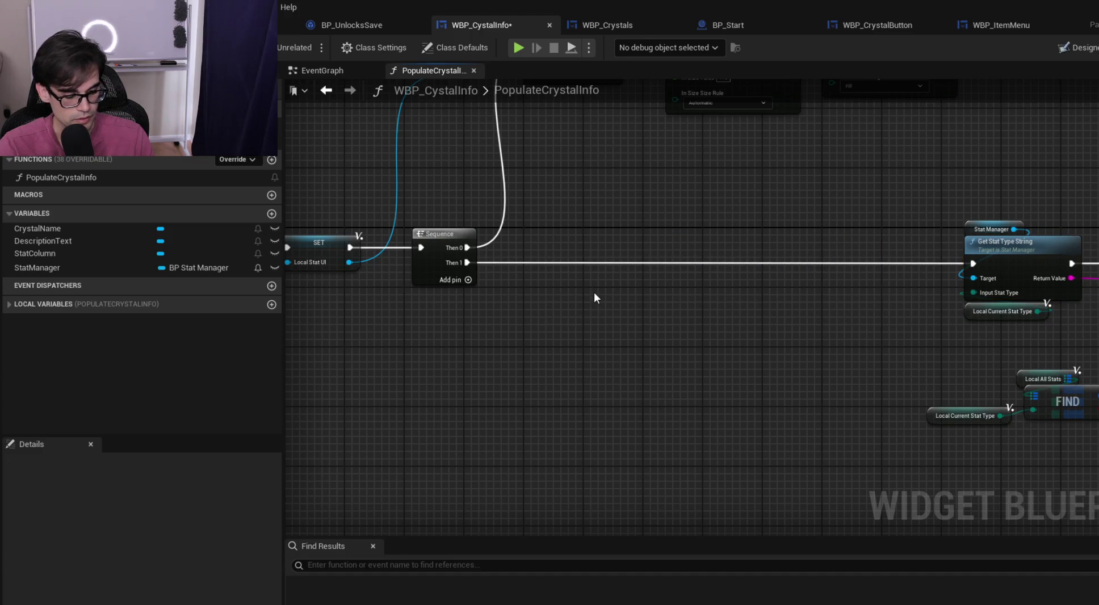
key(ctrl+v)
mouse_move(466, 262)
mouse_down()
mouse_move(621, 322)
mouse_move(600, 307)
mouse_move(611, 239)
mouse_move(573, 245)
mouse_up()
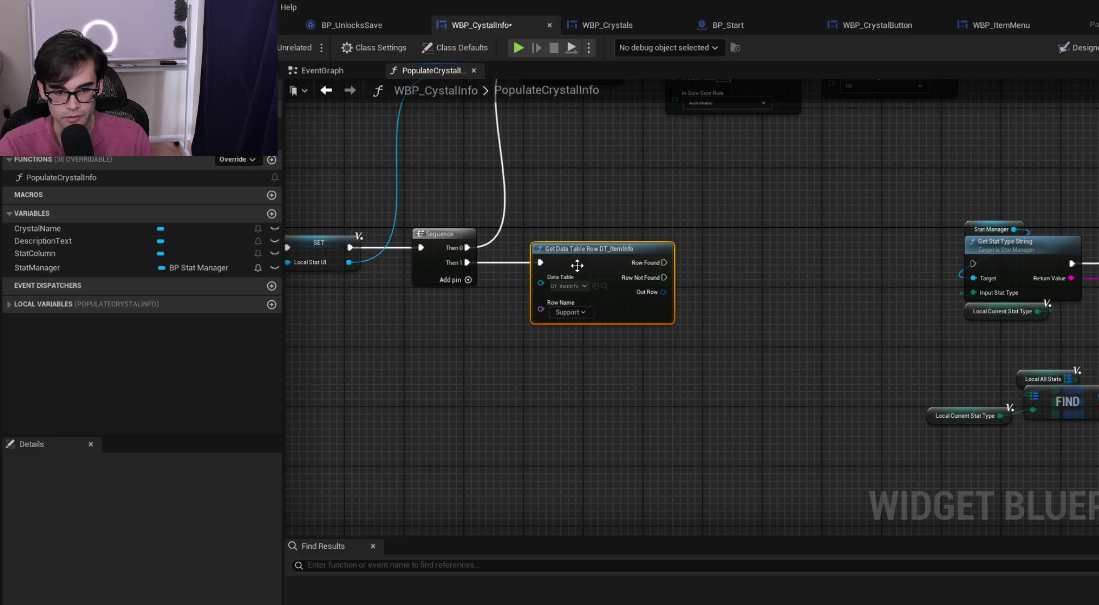
mouse_move(698, 263)
mouse_down()
mouse_move(560, 283)
mouse_move(876, 283)
mouse_move(843, 284)
mouse_up()
Add a Break Mage Guard Item Info node from the row's Out Row
drag(525, 313, 588, 316)
text(break)
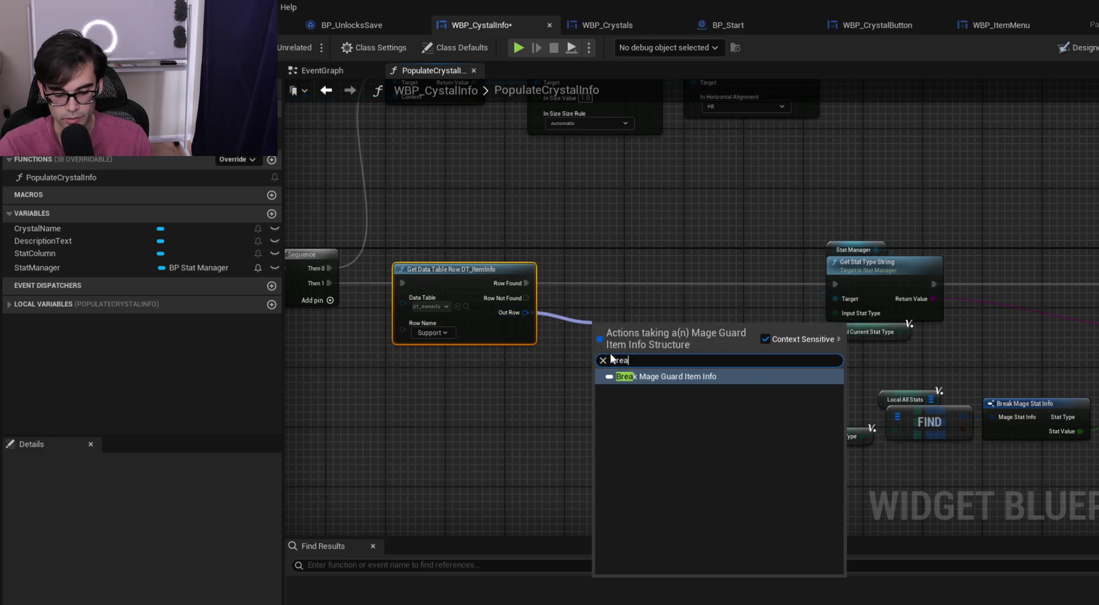
key(Return)
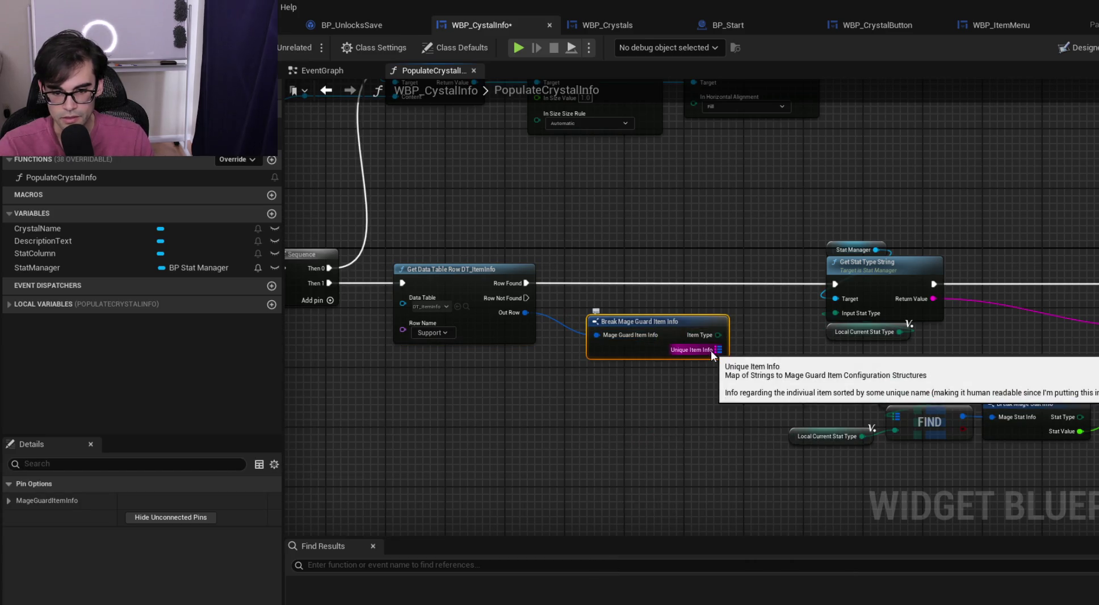
mouse_move(685, 316)
mouse_down()
mouse_move(587, 353)
mouse_move(517, 346)
mouse_move(608, 341)
mouse_move(601, 334)
mouse_up()
Add a Map Find on Unique Item Info and place it under the stat string node
text(find)
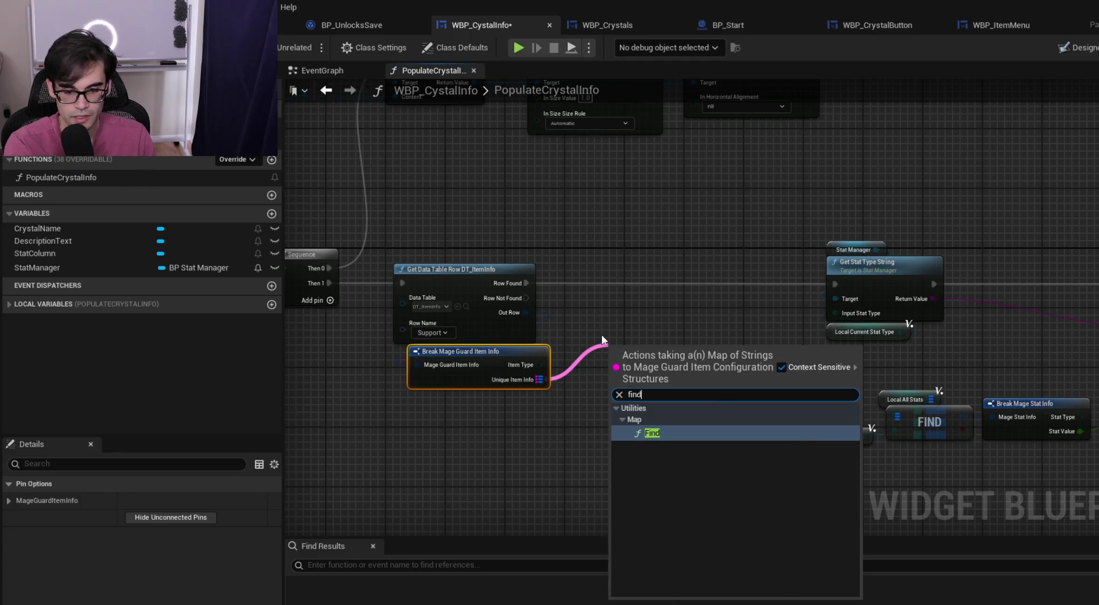
key(Return)
drag(660, 354, 696, 348)
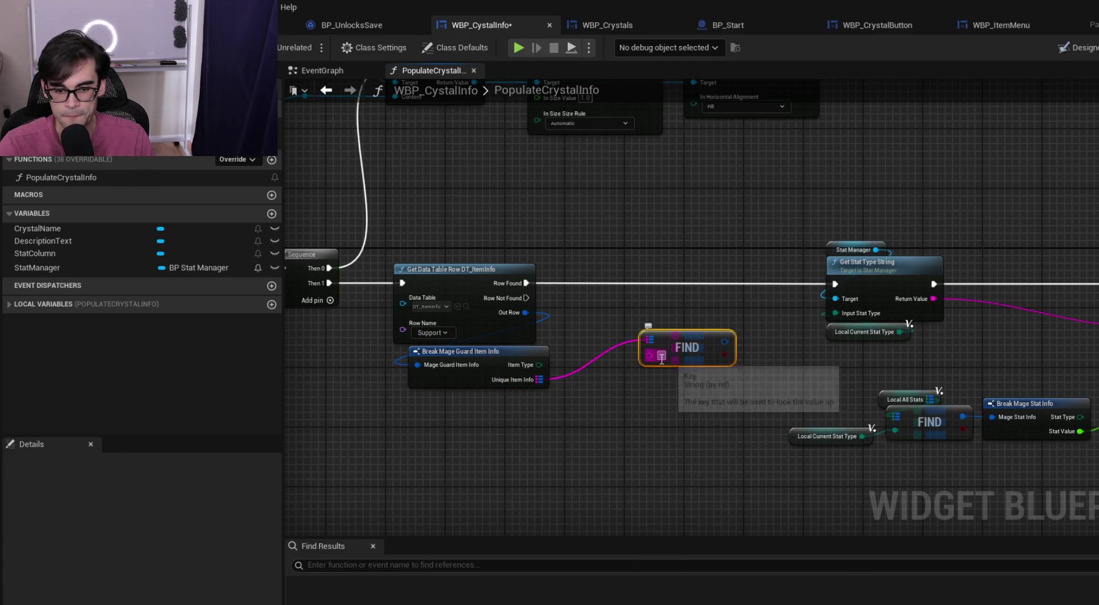
click(227, 25)
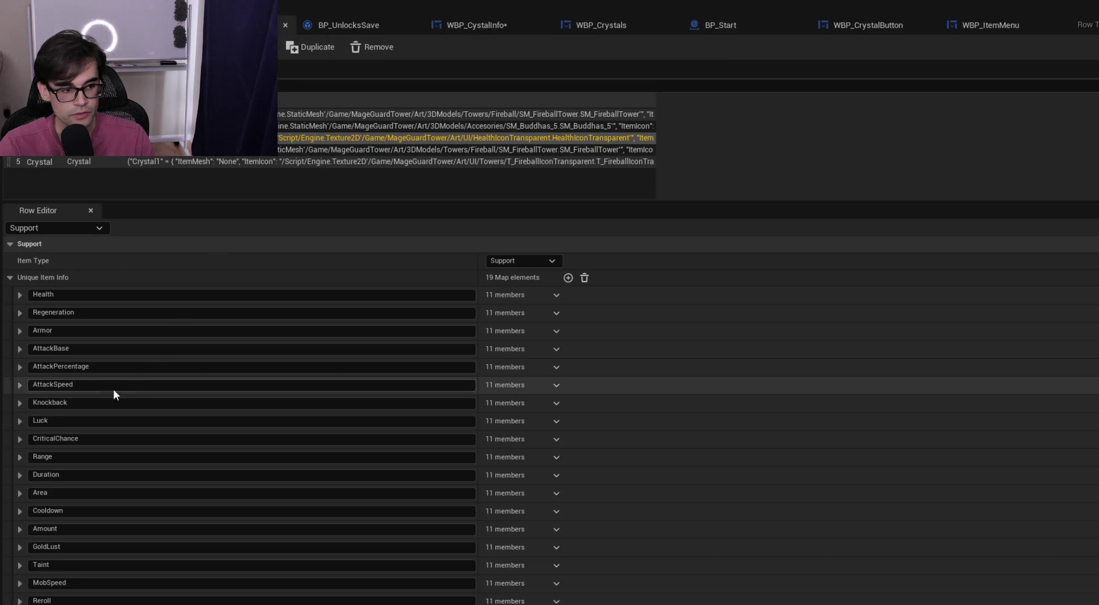
click(758, 25)
click(601, 31)
click(516, 26)
drag(690, 347, 718, 323)
drag(971, 355, 867, 347)
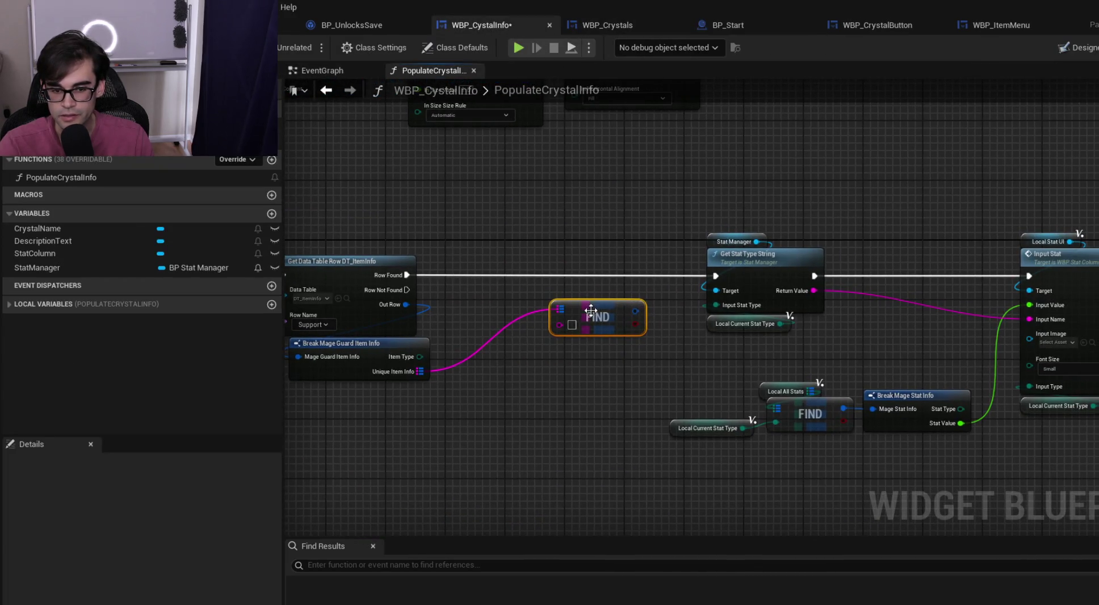
drag(591, 312, 681, 356)
Use the stat-type string as the Find key, split the found entry into fields, then bring up DT_ItemInfo
drag(703, 203, 829, 336)
drag(741, 257, 495, 258)
mouse_move(568, 291)
mouse_down()
mouse_move(596, 300)
mouse_move(648, 370)
mouse_move(690, 342)
mouse_move(659, 350)
mouse_up()
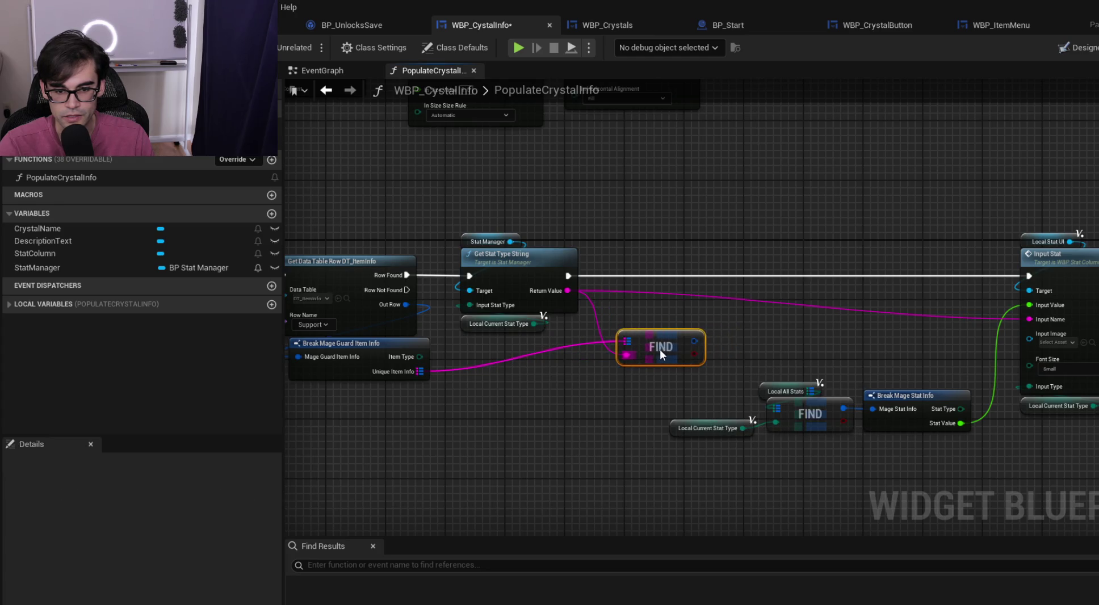
right_click(689, 343)
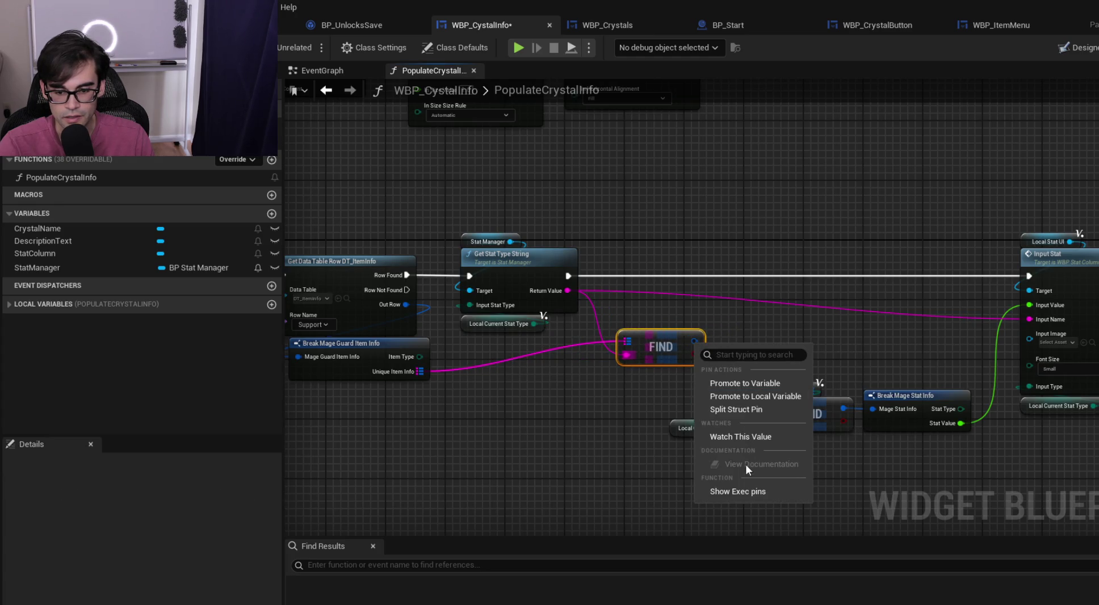
click(742, 409)
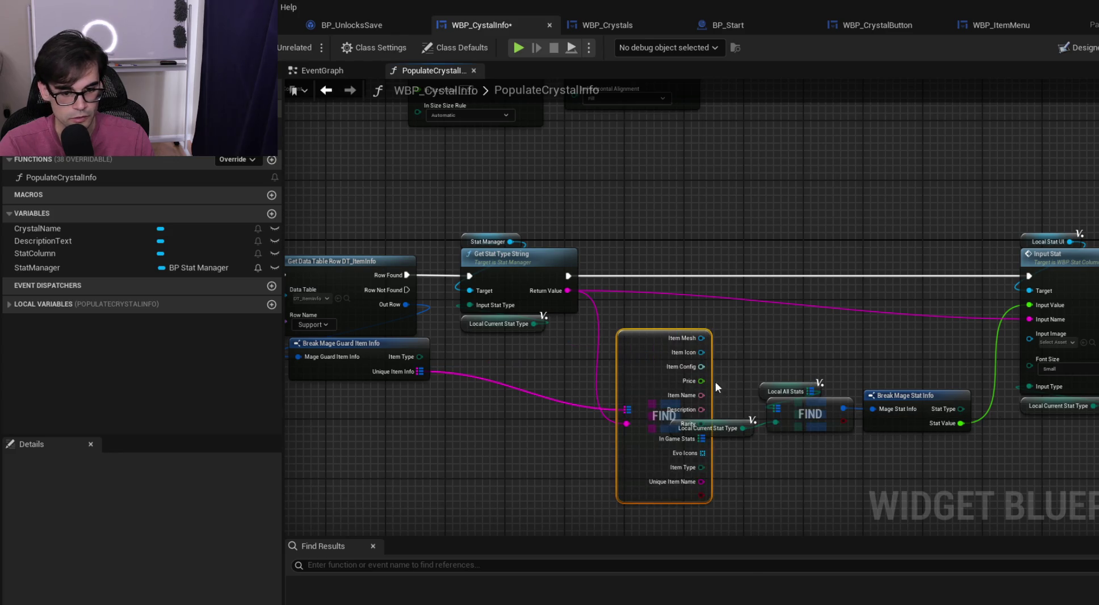
drag(643, 325, 645, 287)
drag(637, 187, 657, 331)
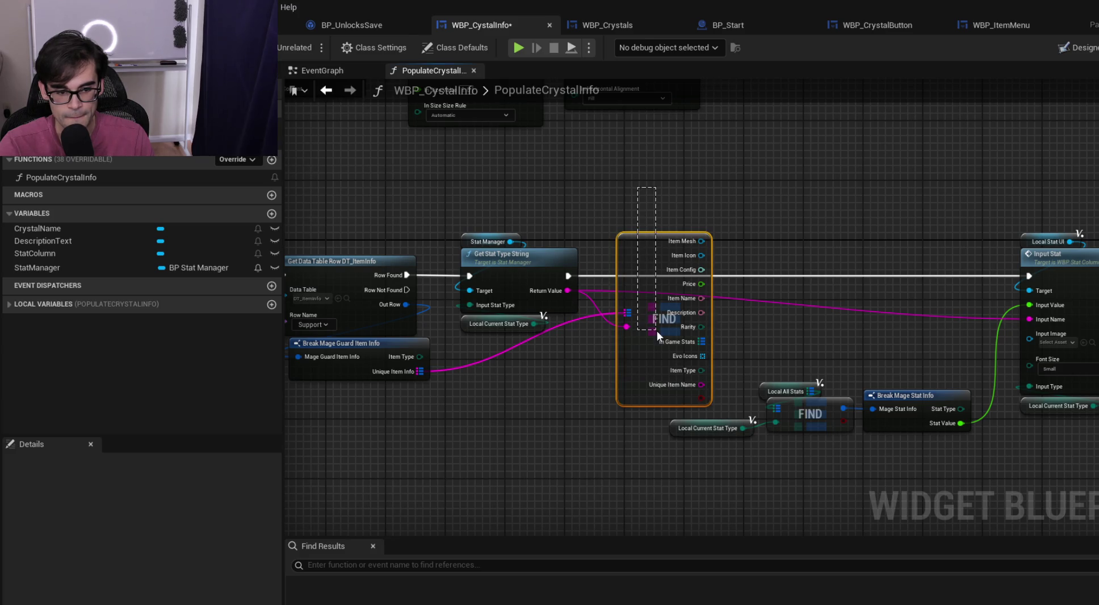
key(alt+Tab)
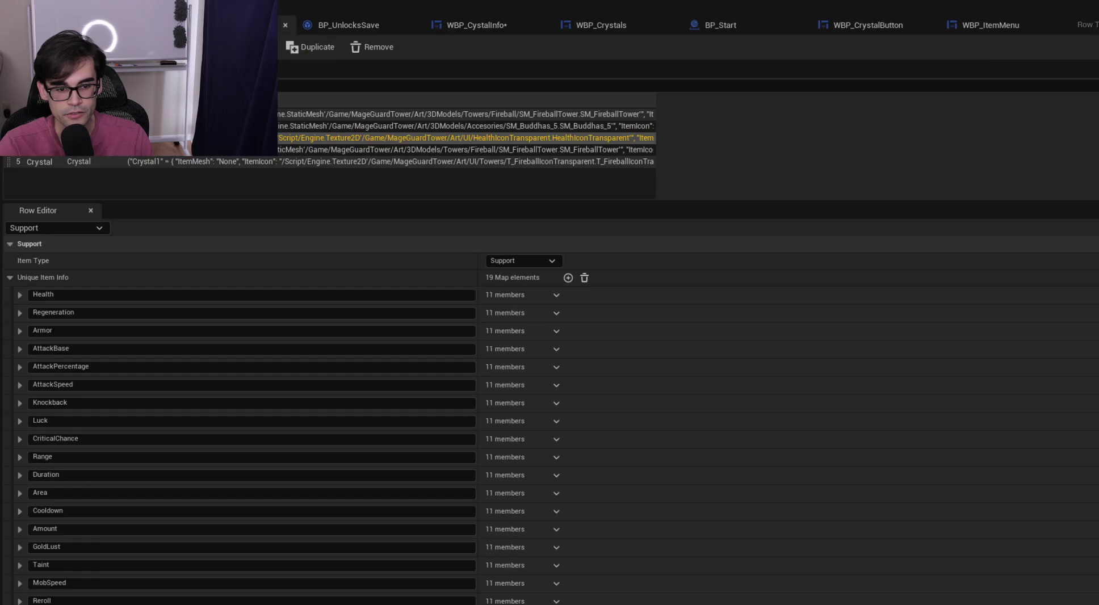
Expand the Support row's Health entry (Item Name Health, HealthIconTransparent), then return to the graph
click(21, 294)
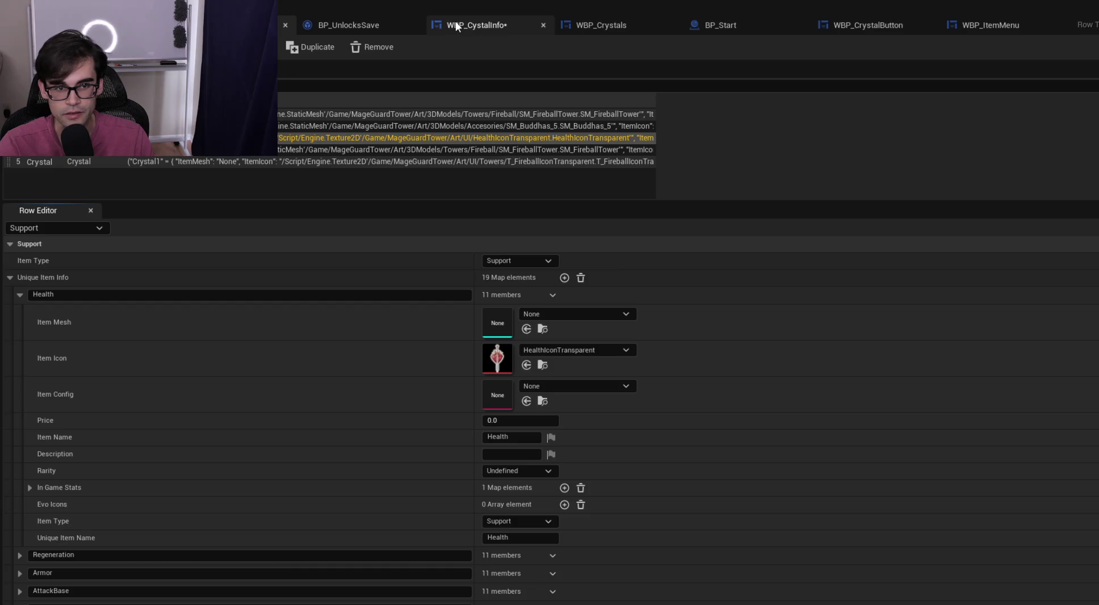
click(455, 21)
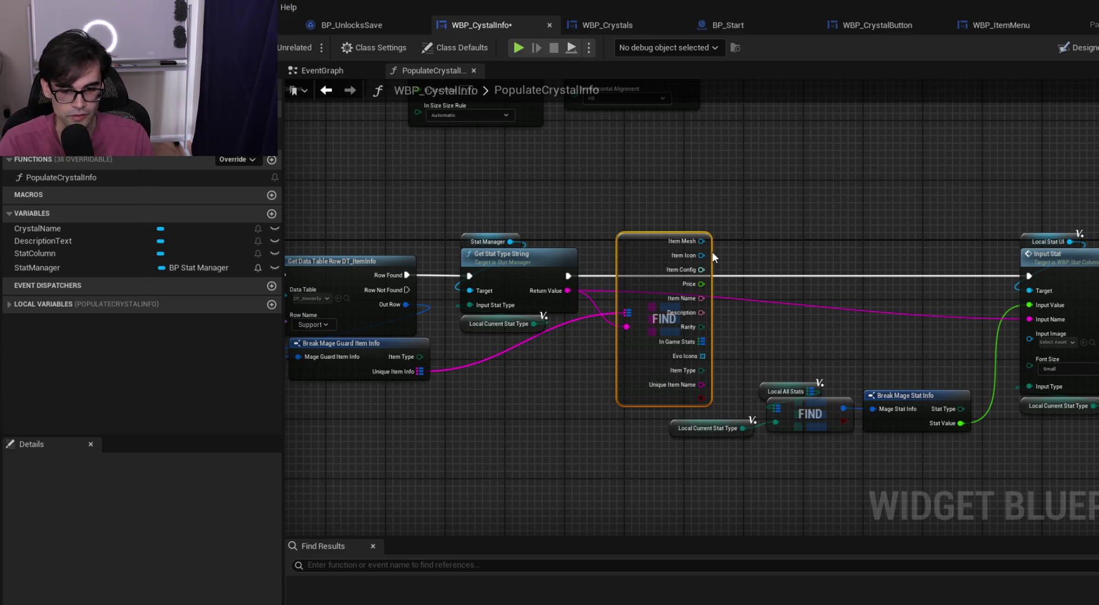
Delete the split Find node and its wires, then move the original stat lookup nodes down-right
mouse_move(648, 255)
mouse_down()
mouse_move(698, 252)
mouse_move(678, 291)
mouse_move(658, 243)
mouse_up()
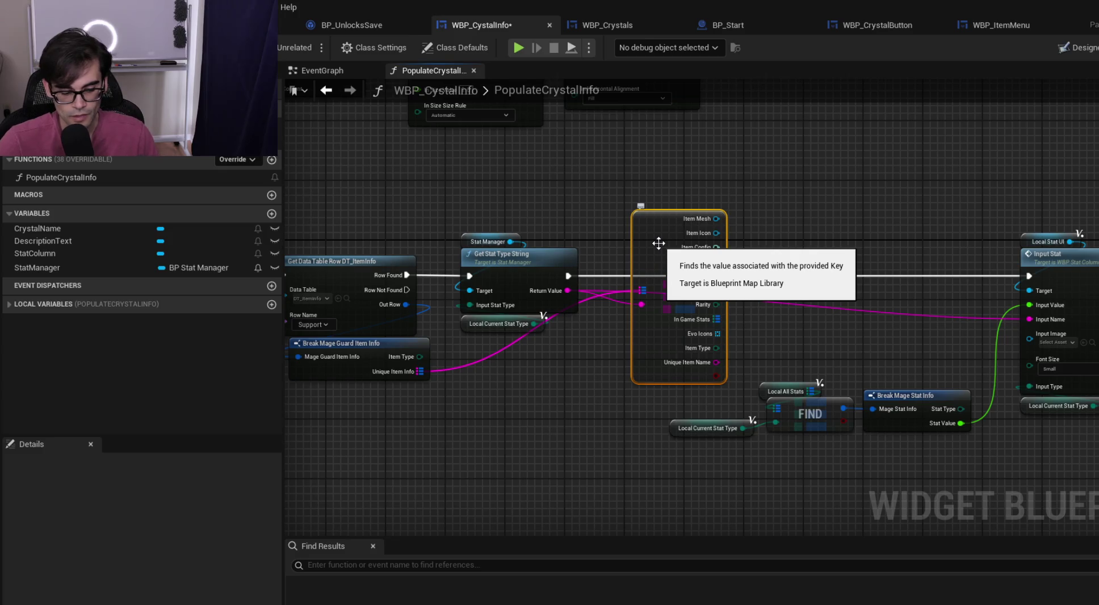
drag(651, 231, 656, 218)
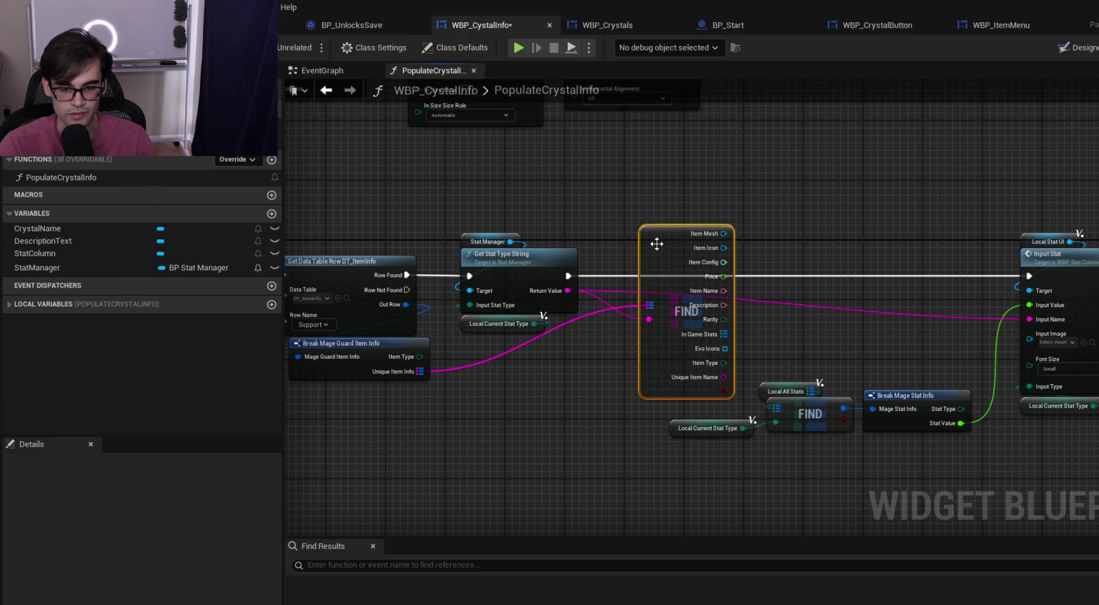
key(Delete)
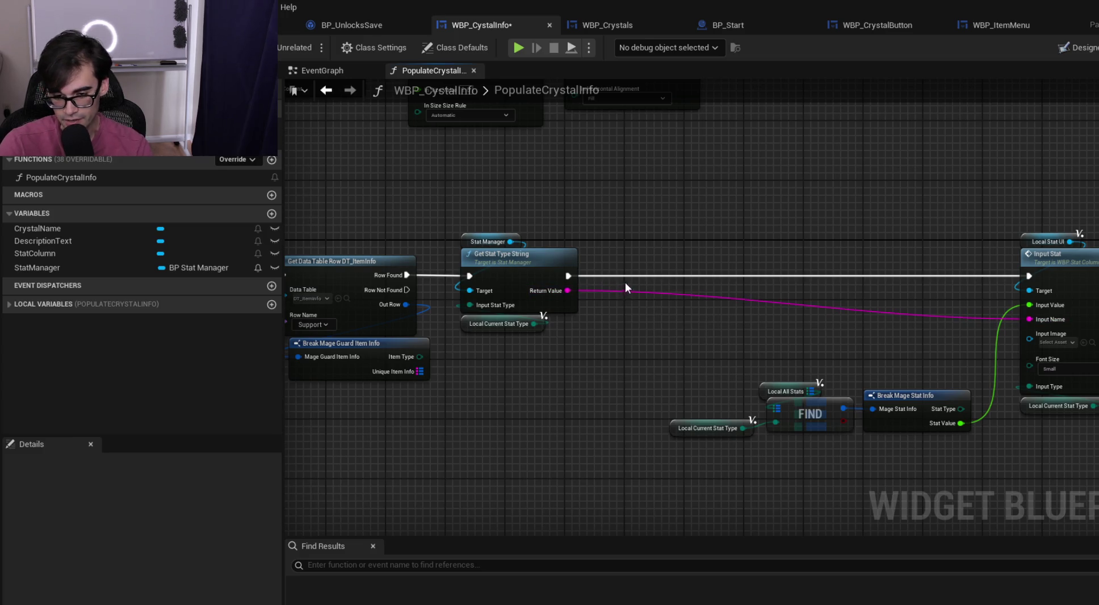
drag(700, 373, 962, 444)
mouse_move(942, 395)
mouse_down()
mouse_move(964, 409)
mouse_move(971, 396)
mouse_up()
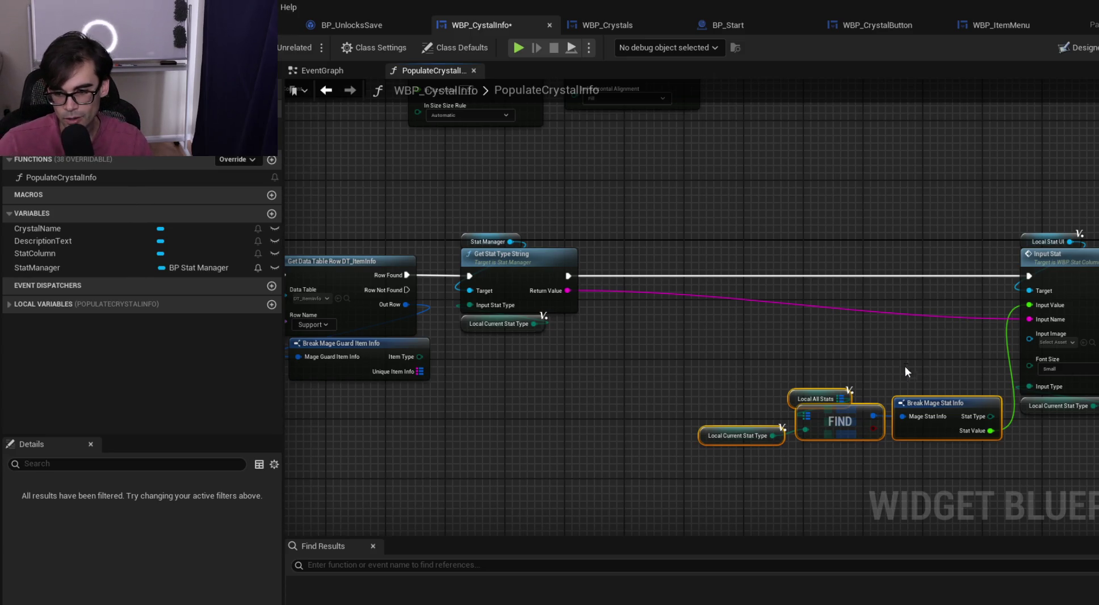
mouse_move(649, 223)
mouse_down()
mouse_move(1008, 386)
mouse_move(1095, 459)
mouse_move(978, 276)
mouse_move(623, 179)
mouse_up()
key(Escape)
key(Escape)
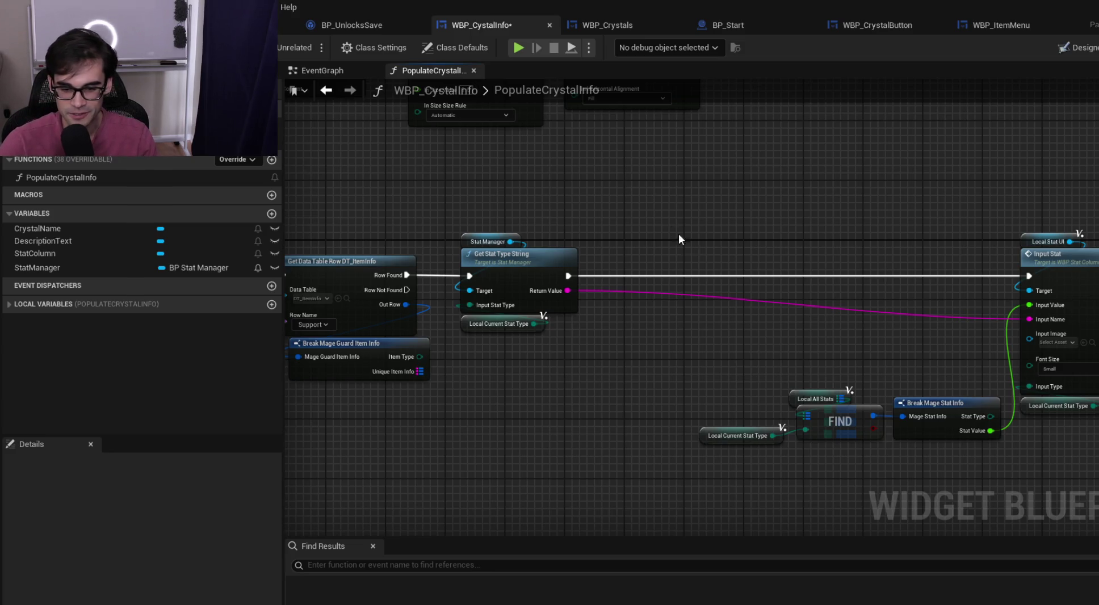
drag(695, 207, 1081, 449)
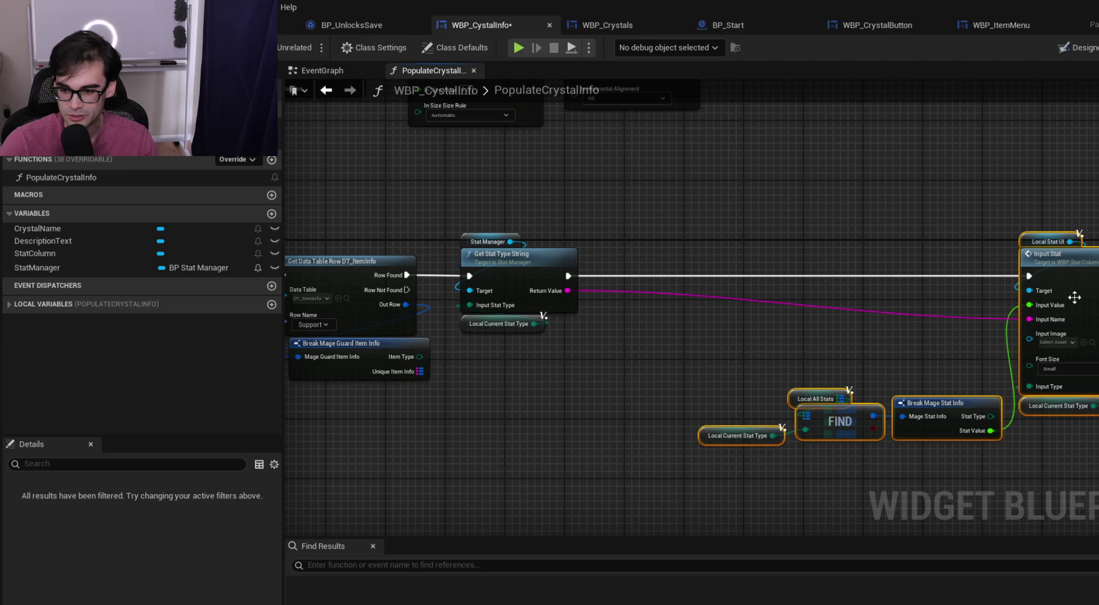
Nudge the stat node group left and then right, keeping SET and Sequence in view
drag(1066, 258, 1002, 257)
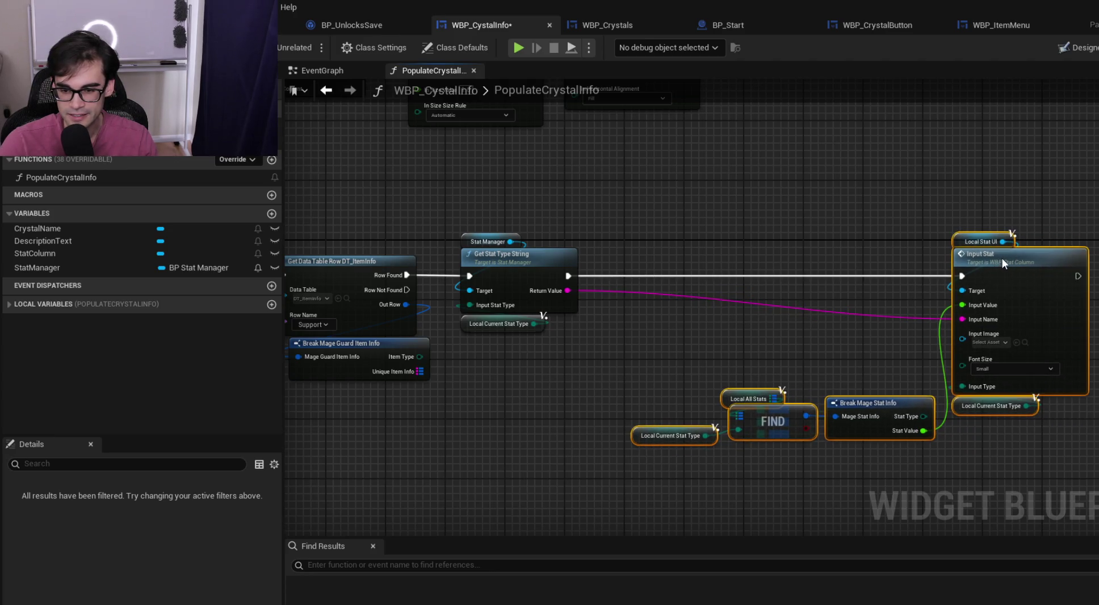
click(739, 243)
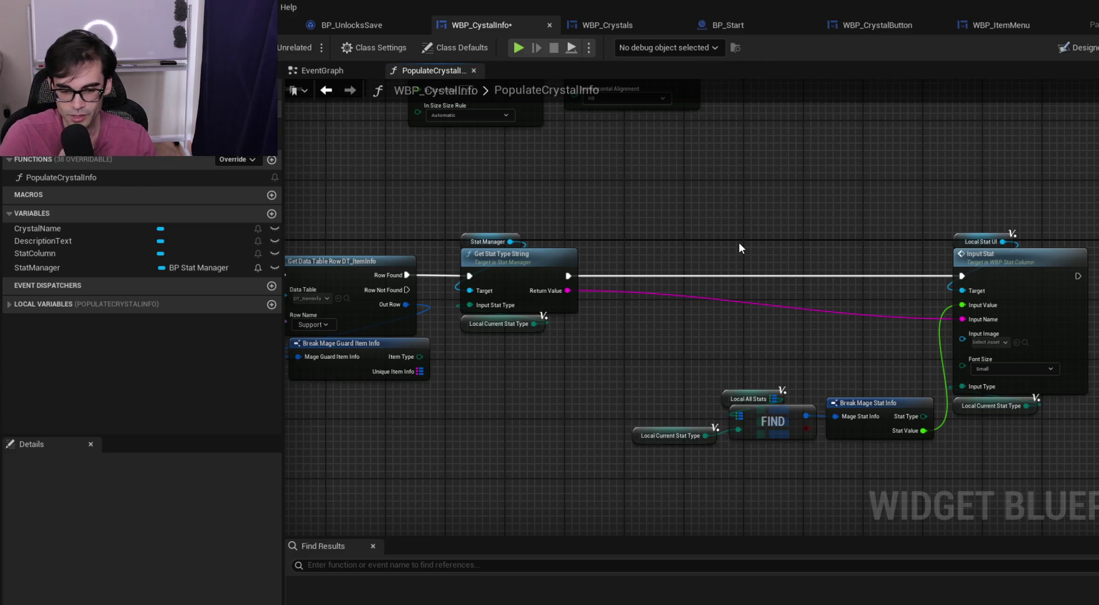
mouse_move(1093, 226)
mouse_down()
mouse_move(1005, 315)
mouse_move(629, 449)
mouse_up()
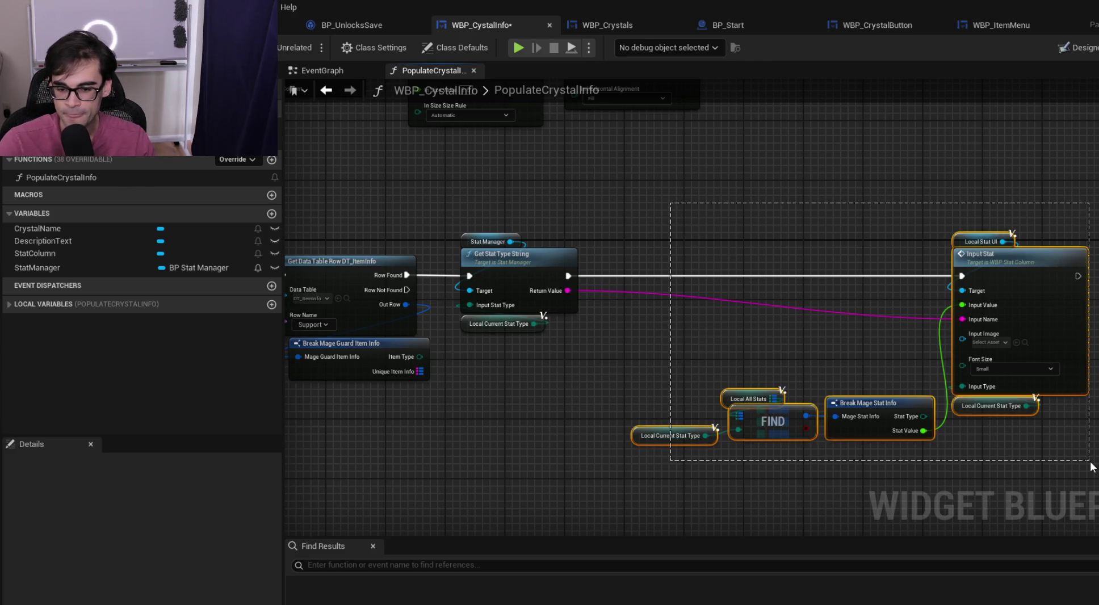
drag(992, 257, 1044, 255)
click(812, 258)
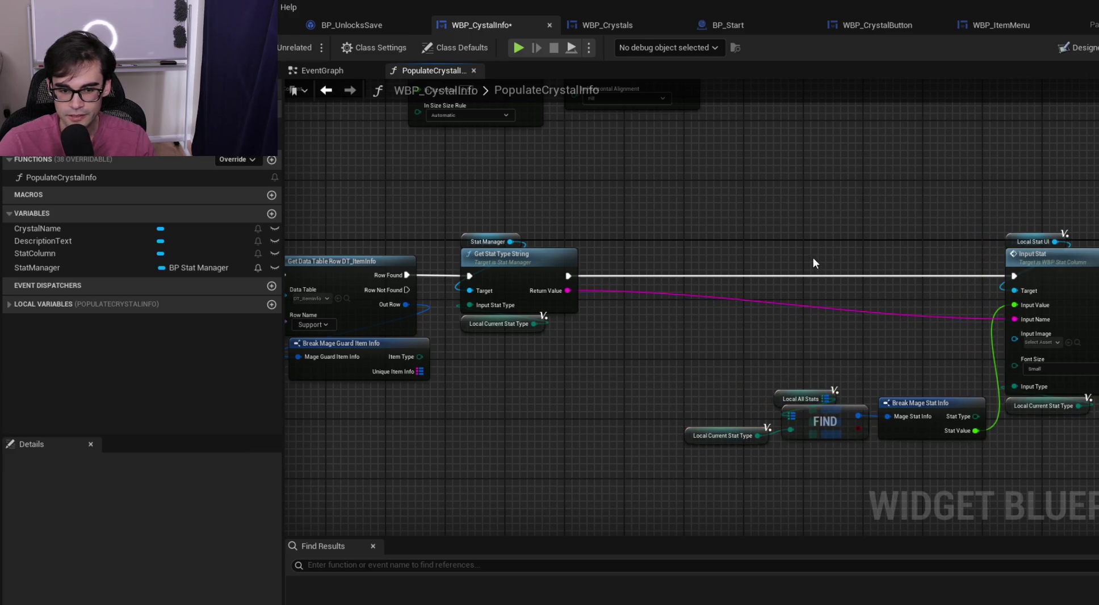
mouse_move(372, 201)
mouse_down()
mouse_move(774, 229)
mouse_move(918, 254)
mouse_move(831, 289)
mouse_move(540, 258)
mouse_up()
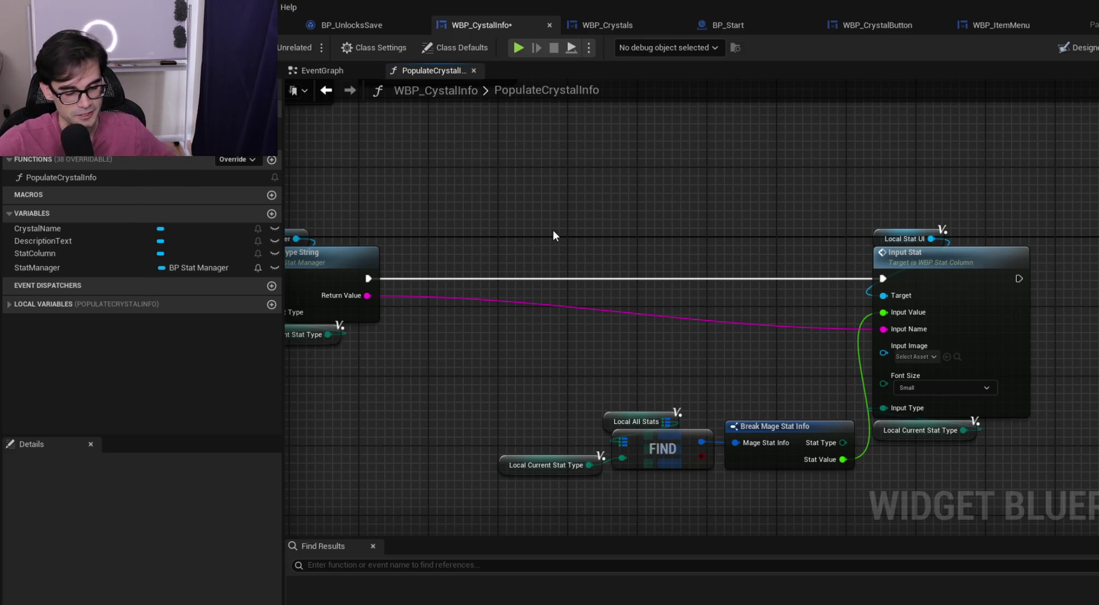
Reposition the Input Stat, FIND and Break Mage Stat Info group nearer Get Stat Type String
mouse_move(467, 209)
mouse_down()
mouse_move(978, 428)
mouse_move(1030, 477)
mouse_up()
mouse_move(897, 278)
mouse_down()
mouse_move(944, 265)
mouse_move(951, 278)
mouse_up()
click(659, 249)
drag(658, 249, 854, 266)
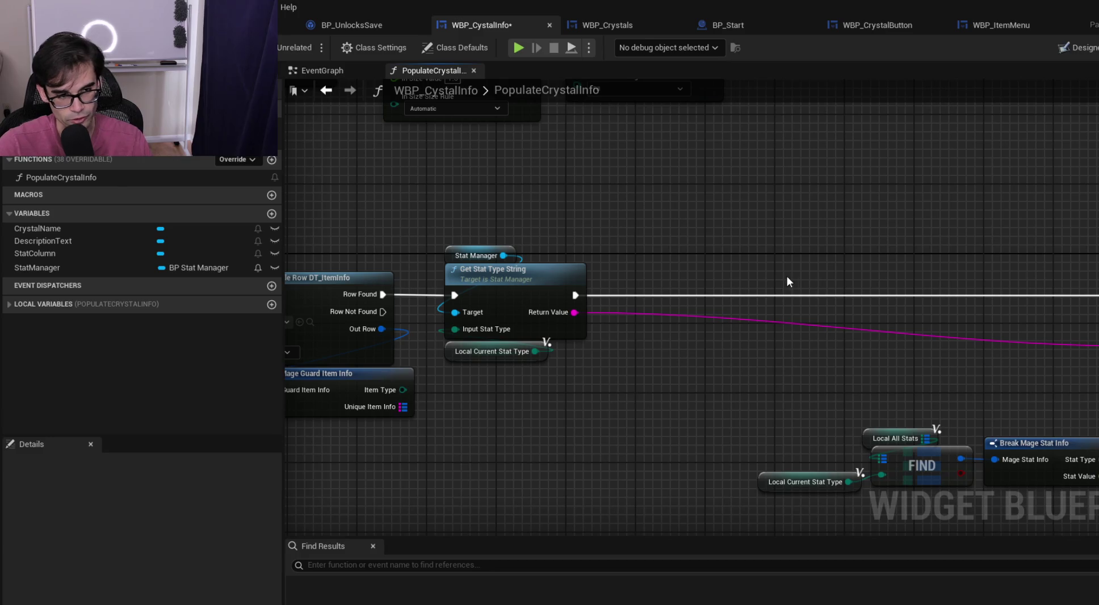
mouse_move(517, 215)
mouse_down()
mouse_move(790, 314)
mouse_move(1049, 471)
mouse_up()
mouse_move(1002, 259)
mouse_down()
mouse_move(906, 258)
mouse_move(942, 258)
mouse_up()
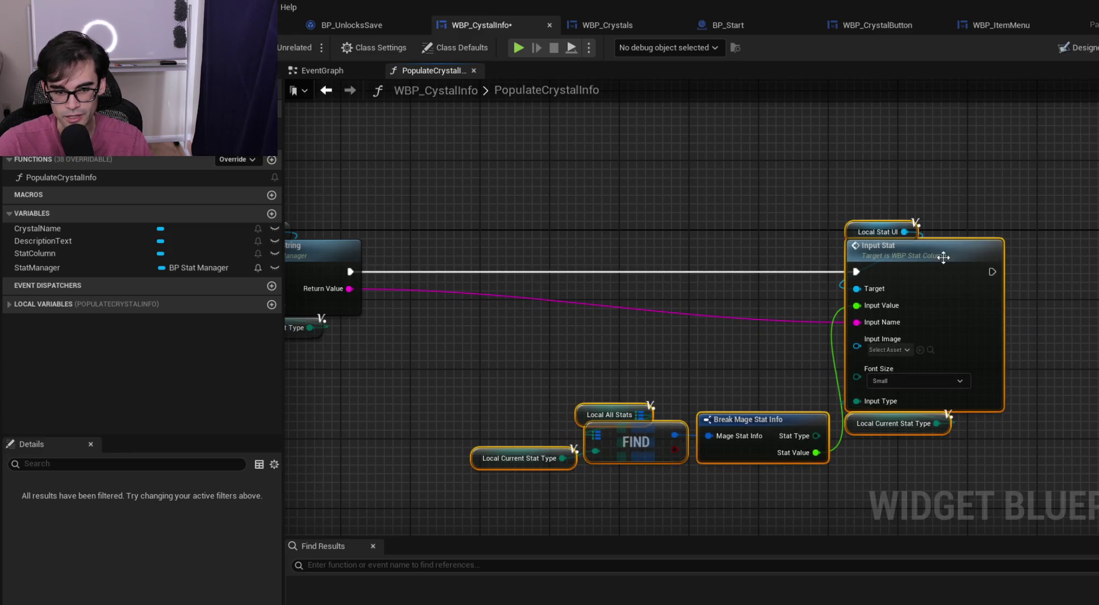
click(479, 231)
drag(479, 233, 721, 248)
mouse_move(553, 229)
mouse_down()
mouse_move(1055, 249)
mouse_move(634, 232)
mouse_up()
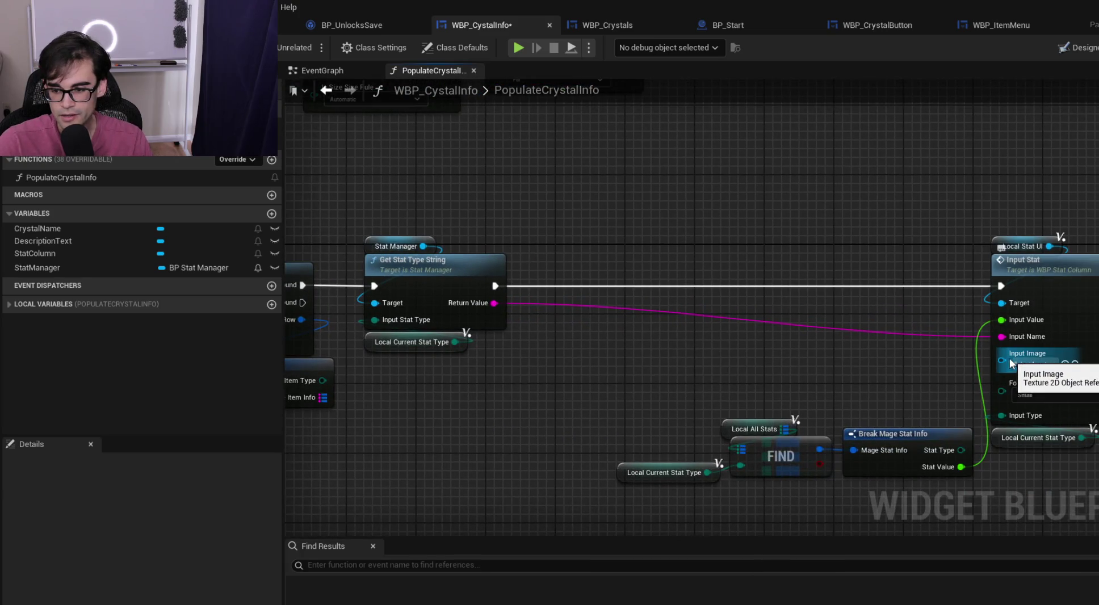
drag(605, 292, 487, 251)
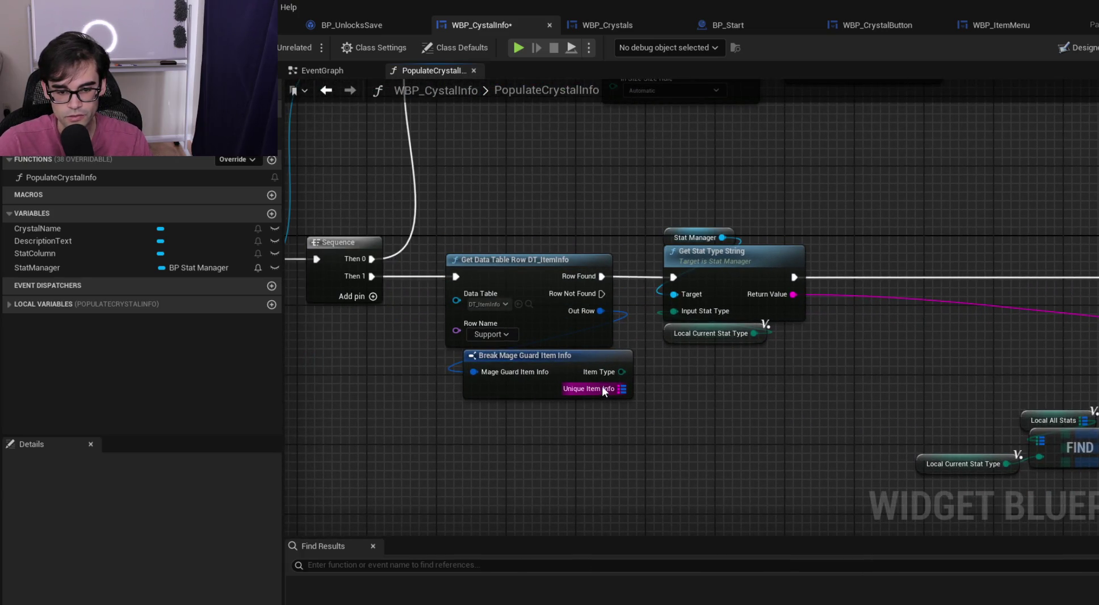
Add a Map Find on Unique Item Info keyed by the stat-type string, then break its result
drag(621, 388, 867, 360)
text(find)
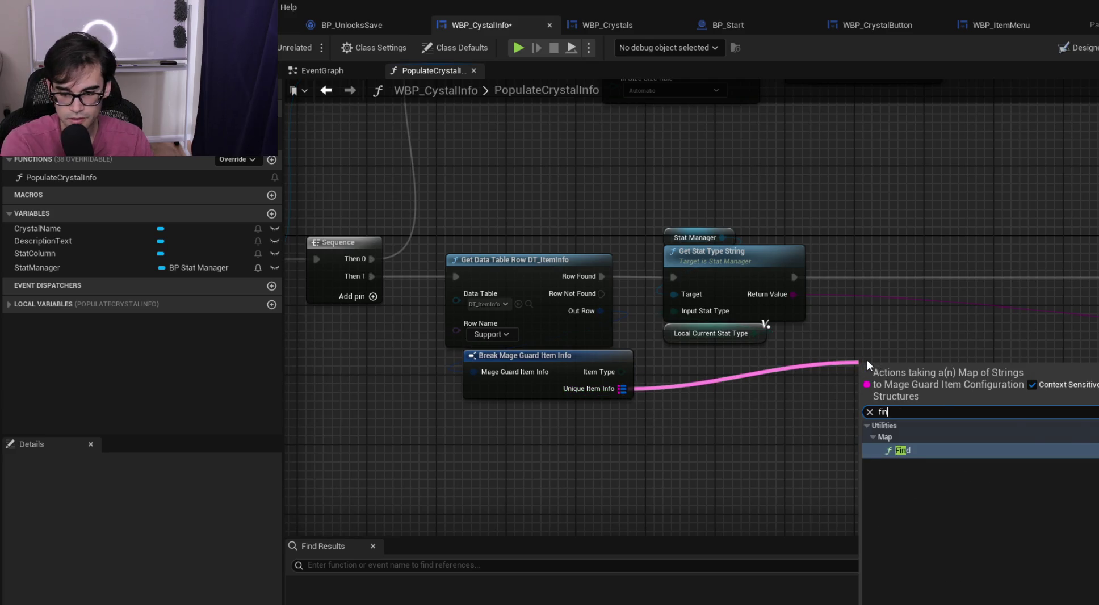
key(Return)
mouse_move(793, 294)
mouse_down()
mouse_move(865, 387)
mouse_move(860, 369)
mouse_move(841, 368)
mouse_move(976, 324)
mouse_up()
text(brea)
click(1010, 378)
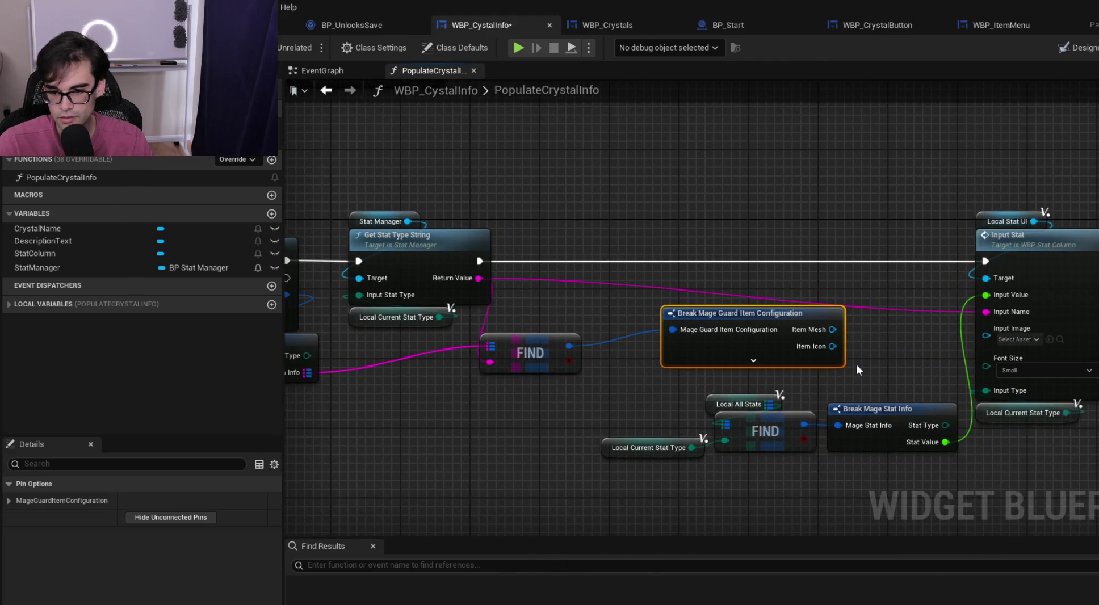
Wire Item Icon into Input Stat's Input Image, hide unused pins, and arrange FIND with the break node
mouse_move(857, 346)
mouse_down()
mouse_move(1002, 355)
mouse_move(986, 335)
mouse_up()
click(791, 508)
mouse_move(768, 325)
mouse_down()
mouse_move(688, 332)
mouse_move(700, 333)
mouse_up()
mouse_move(529, 326)
mouse_down()
mouse_move(641, 352)
mouse_move(676, 333)
mouse_up()
double_click(673, 286)
mouse_move(682, 290)
mouse_down()
mouse_move(836, 271)
mouse_move(926, 280)
mouse_up()
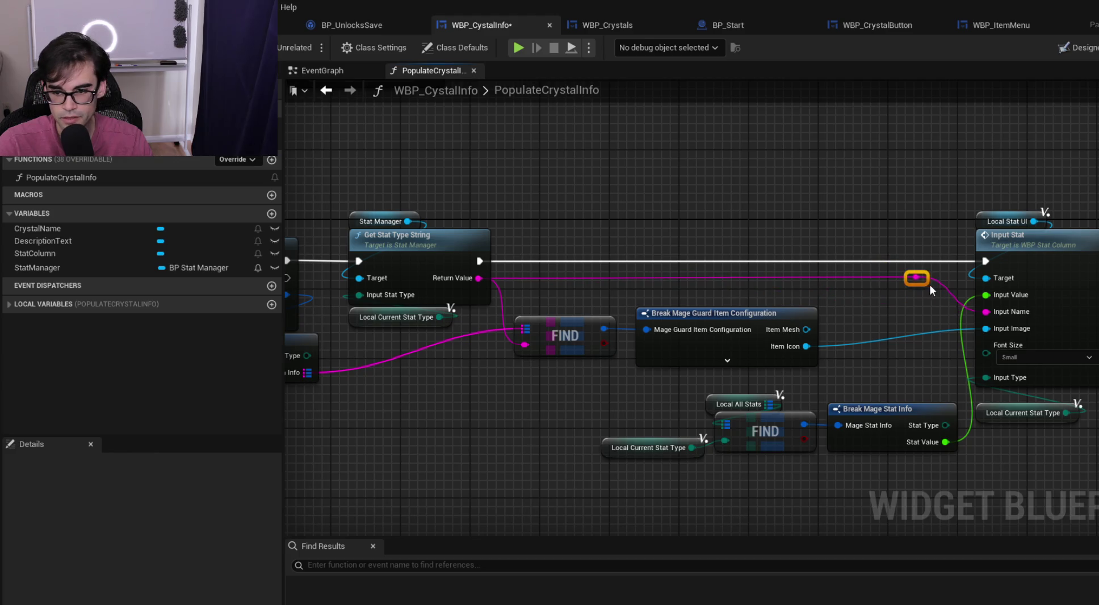
mouse_move(550, 307)
mouse_down()
mouse_move(742, 327)
mouse_move(836, 297)
mouse_up()
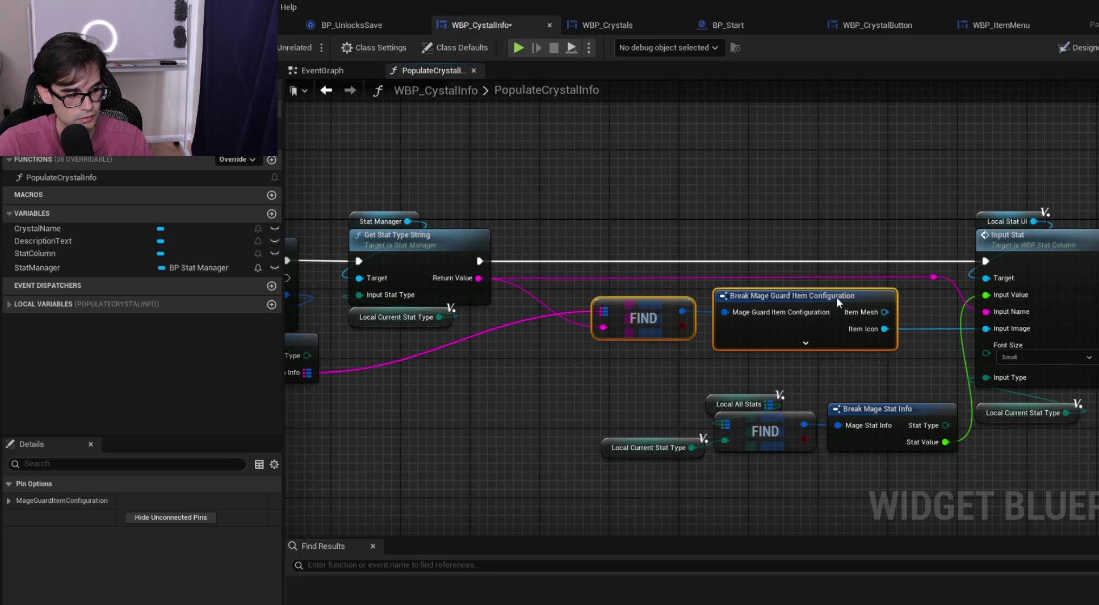
click(449, 366)
Reroute the Unique Item Info and Return Value wires and save the widget blueprint
double_click(363, 372)
drag(364, 372, 559, 373)
double_click(531, 296)
drag(533, 328, 526, 336)
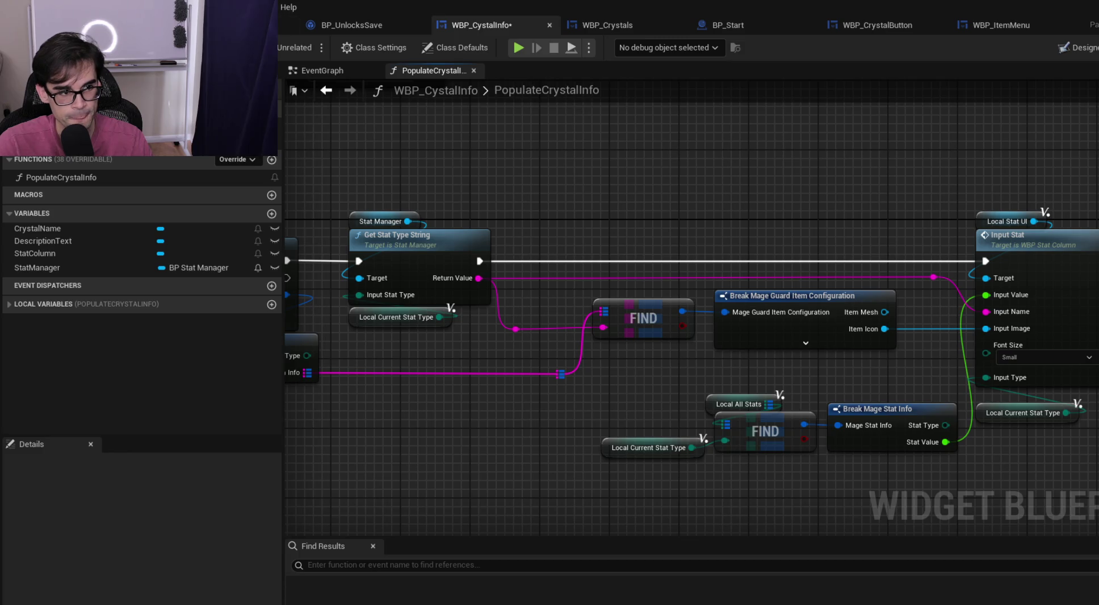
key(ctrl+s)
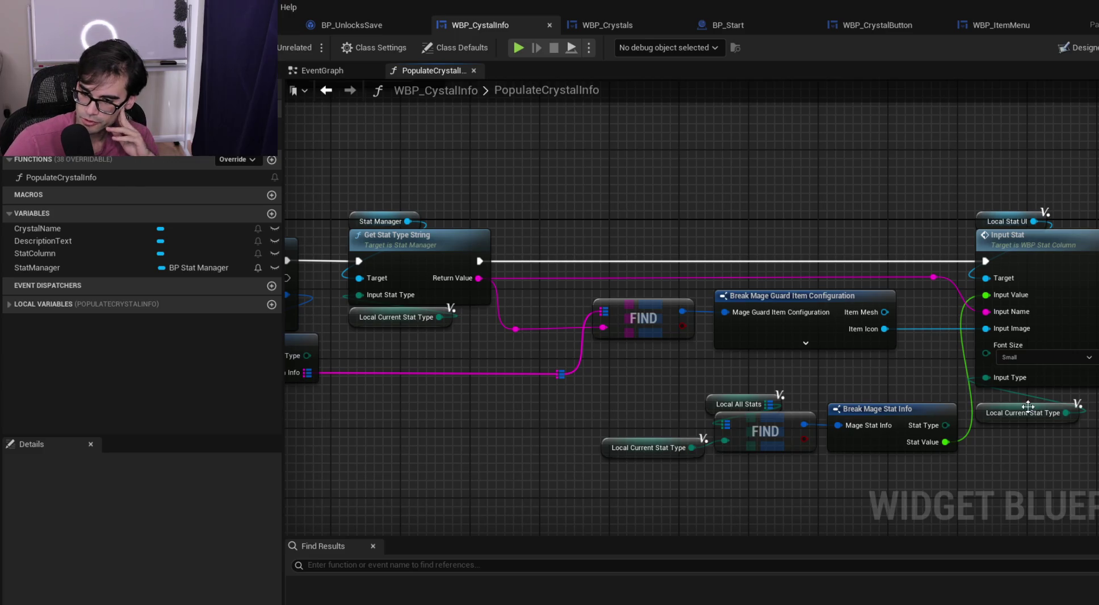
drag(988, 421, 988, 407)
Keep Font Size on Small and review the Add Child, For Each Loop and SET nodes
click(1045, 355)
click(1052, 356)
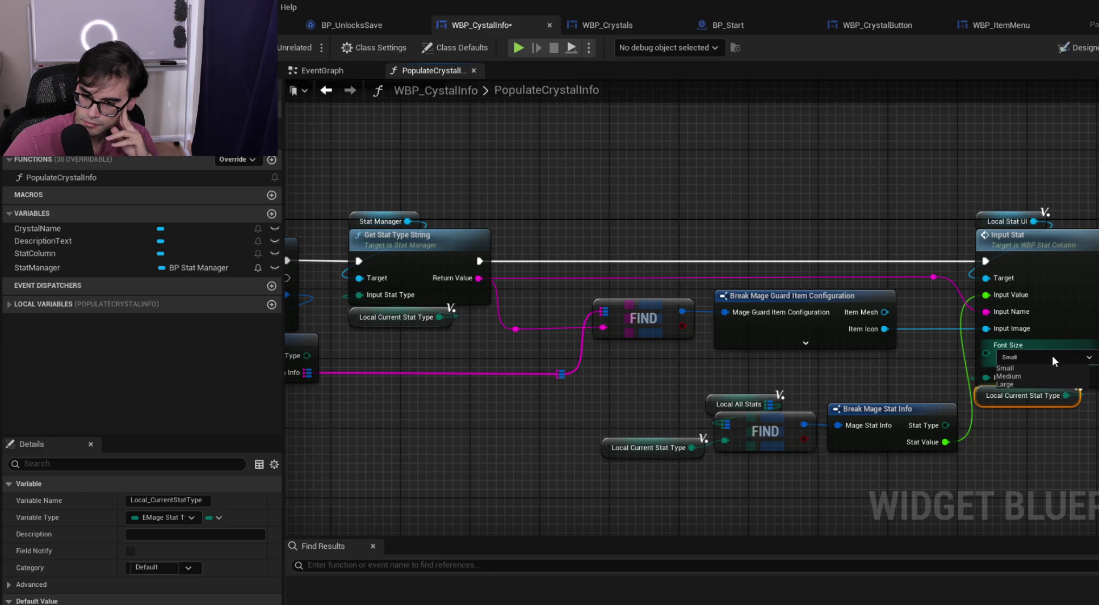
scroll(1051, 355, down, 2)
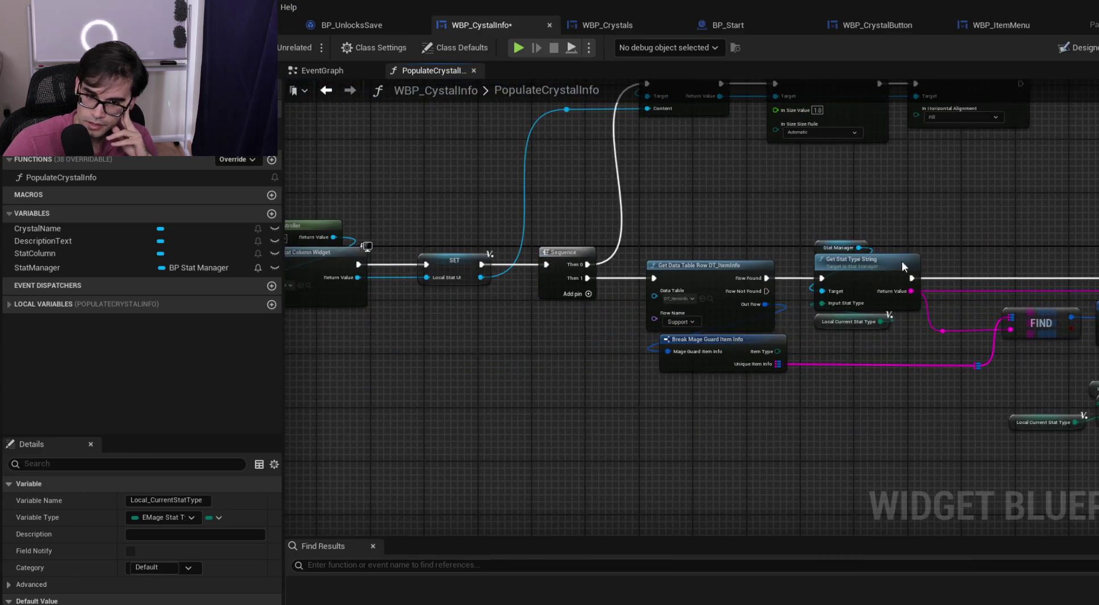
mouse_move(1037, 231)
mouse_down()
mouse_move(1022, 261)
mouse_move(974, 277)
mouse_move(965, 318)
mouse_move(926, 299)
mouse_move(794, 341)
mouse_move(646, 363)
mouse_move(837, 328)
mouse_move(729, 352)
mouse_up()
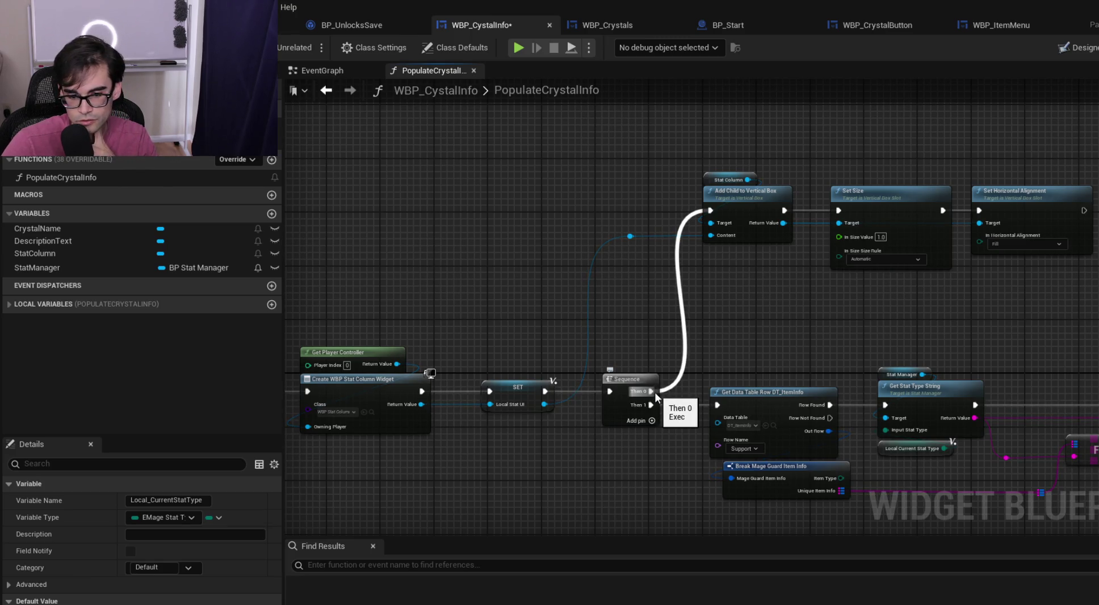
drag(823, 352, 1027, 332)
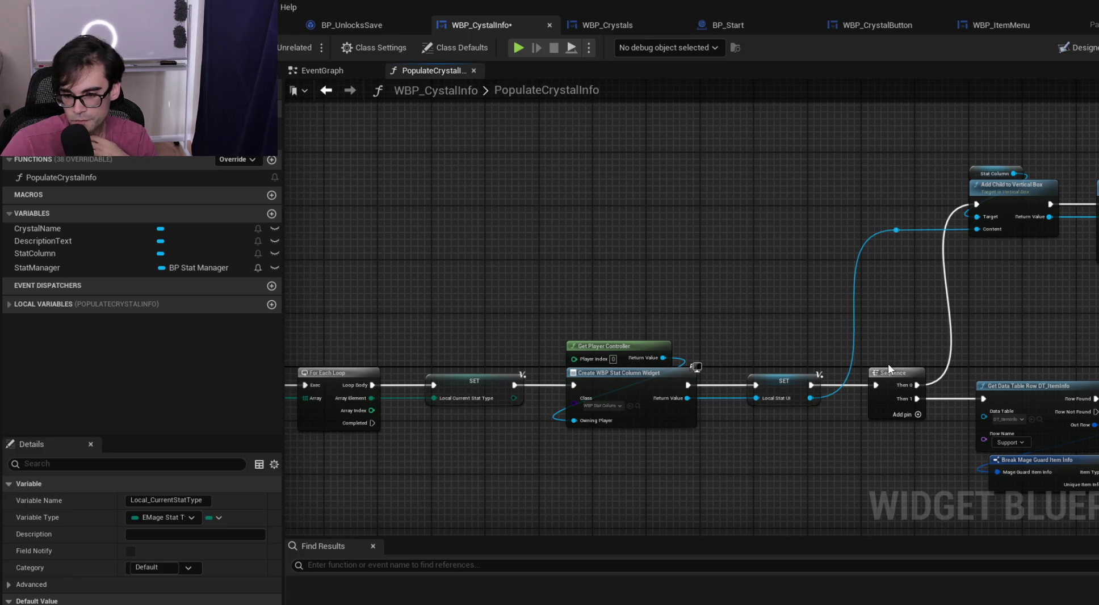
drag(864, 353, 744, 348)
Review the Set Size, Get Data Table, Break Mage Guard and FIND wiring across the graph
mouse_move(666, 338)
mouse_down()
mouse_move(1076, 258)
mouse_move(1081, 173)
mouse_up()
drag(902, 344, 647, 260)
drag(474, 262, 730, 319)
scroll(666, 279, down, 3)
click(666, 280)
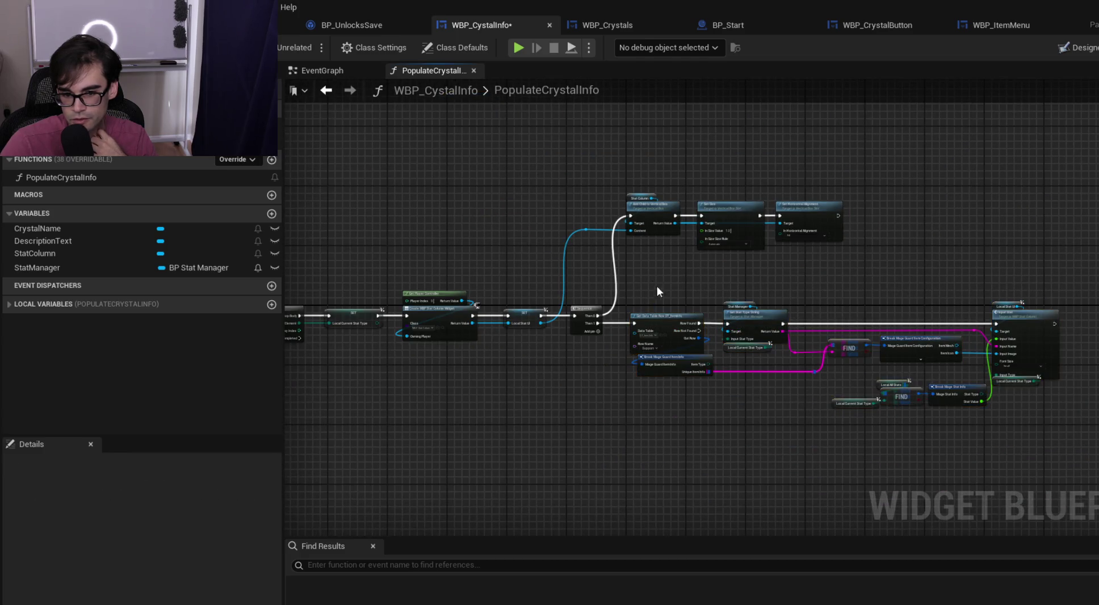
scroll(656, 286, up, 3)
drag(580, 295, 598, 298)
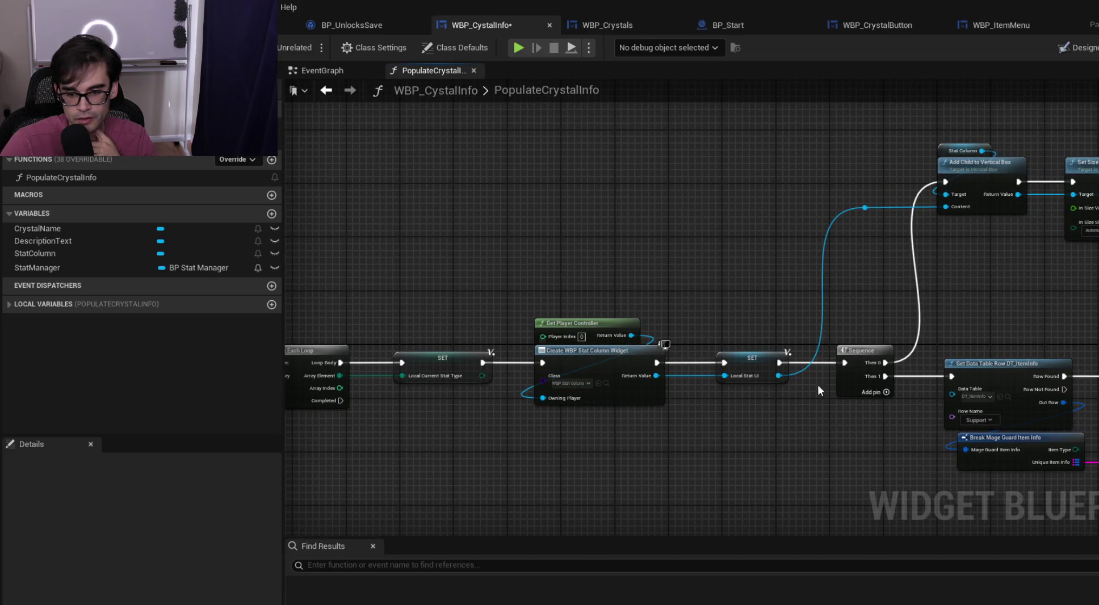
drag(865, 254, 539, 304)
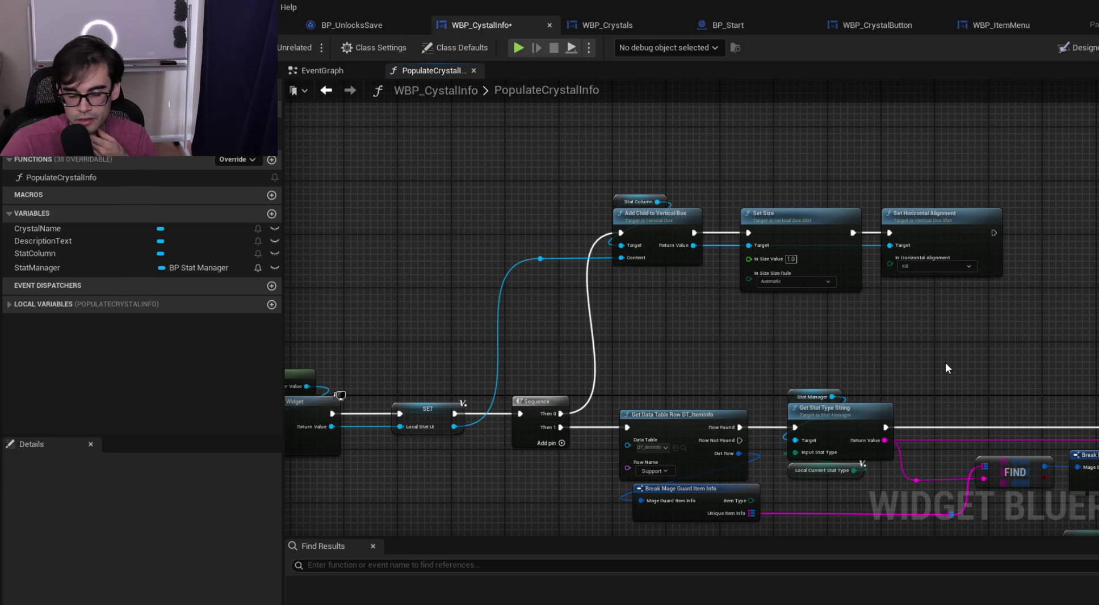
mouse_move(970, 365)
mouse_down()
mouse_move(943, 296)
mouse_move(1028, 279)
mouse_move(802, 261)
mouse_up()
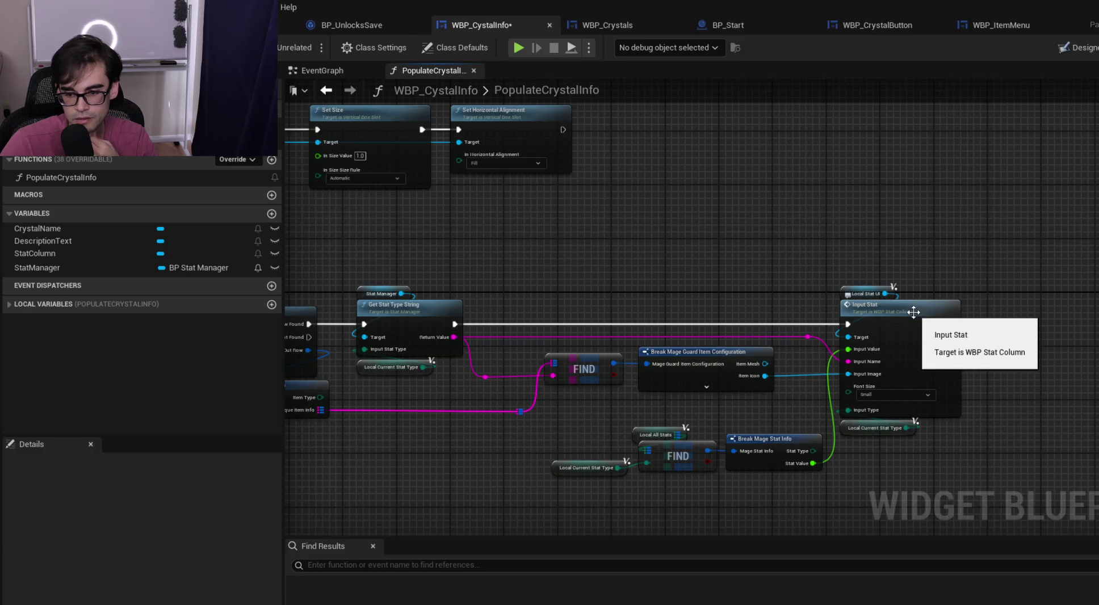
mouse_move(817, 311)
mouse_down()
mouse_move(574, 287)
mouse_move(749, 303)
mouse_move(730, 271)
mouse_up()
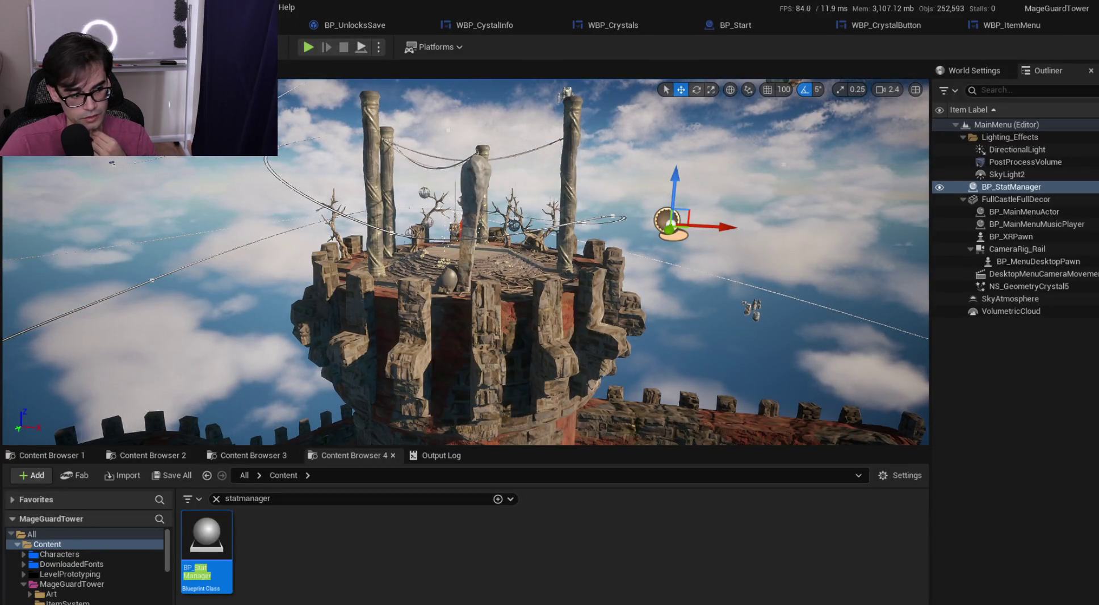
Play in the editor, compare Crystal 1 and crystal 2 details, then stop the session
click(308, 47)
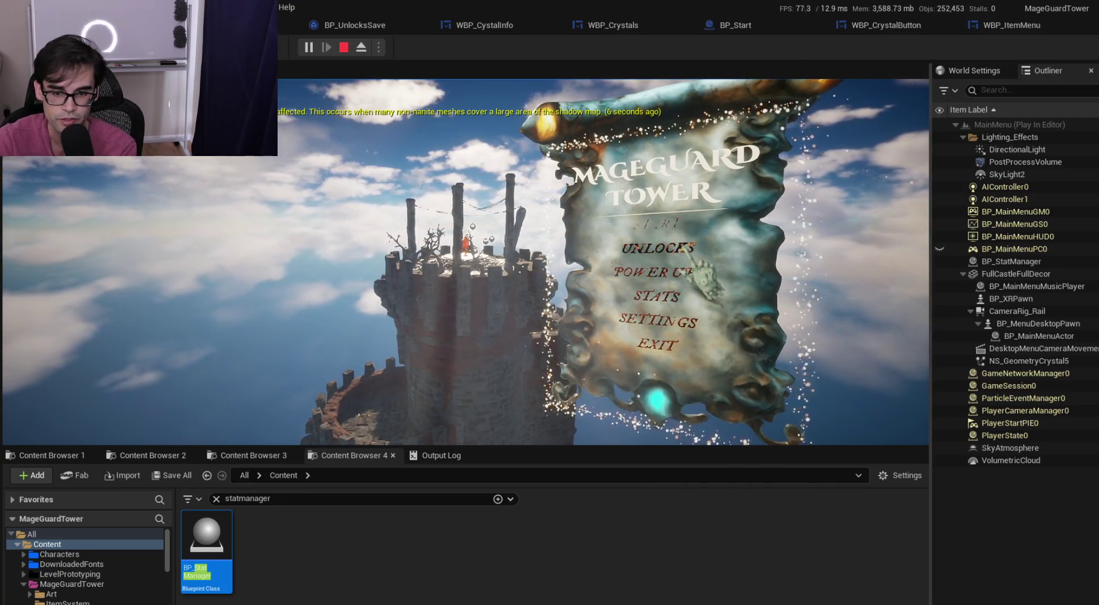
click(659, 224)
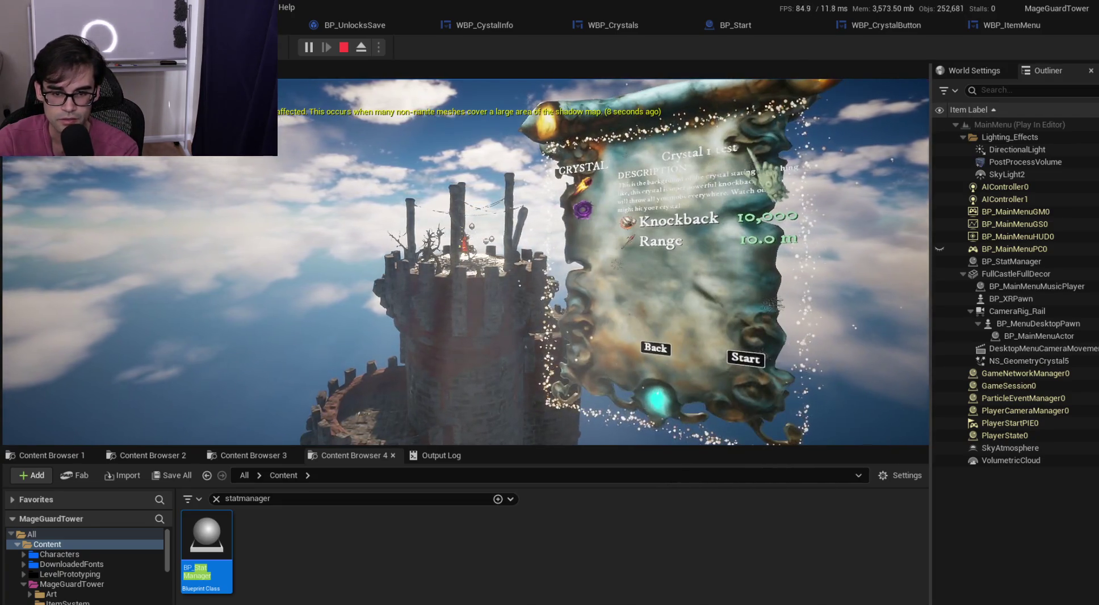
click(582, 211)
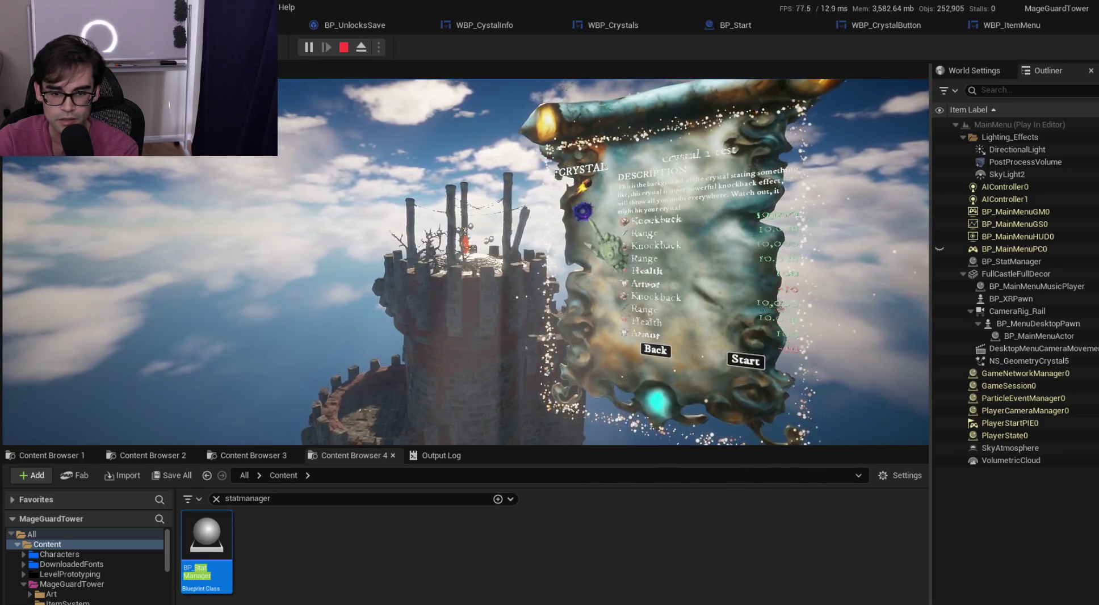
click(586, 196)
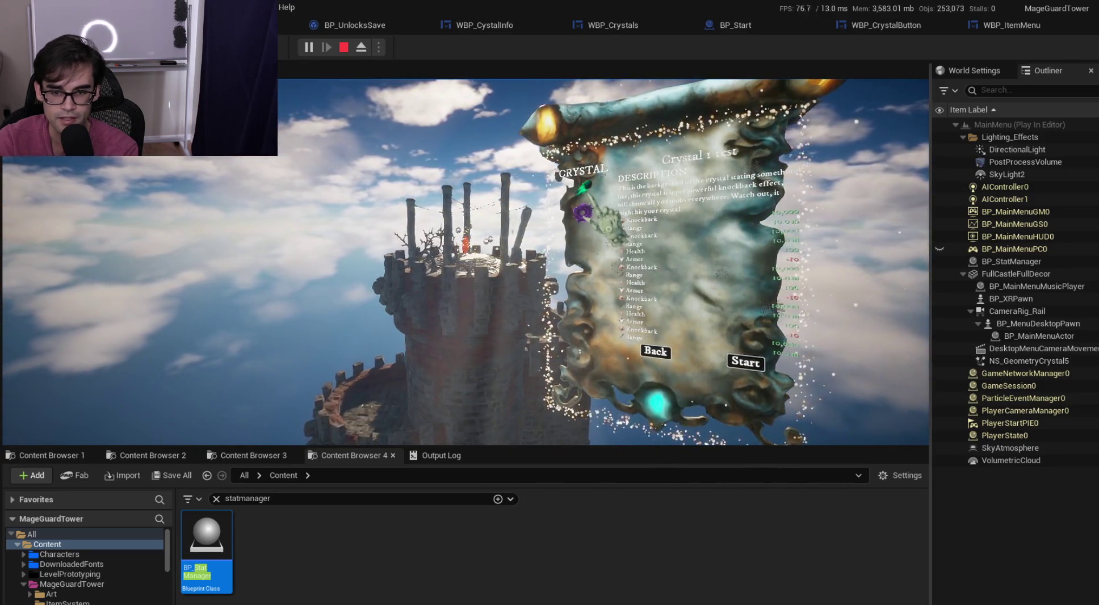
click(582, 213)
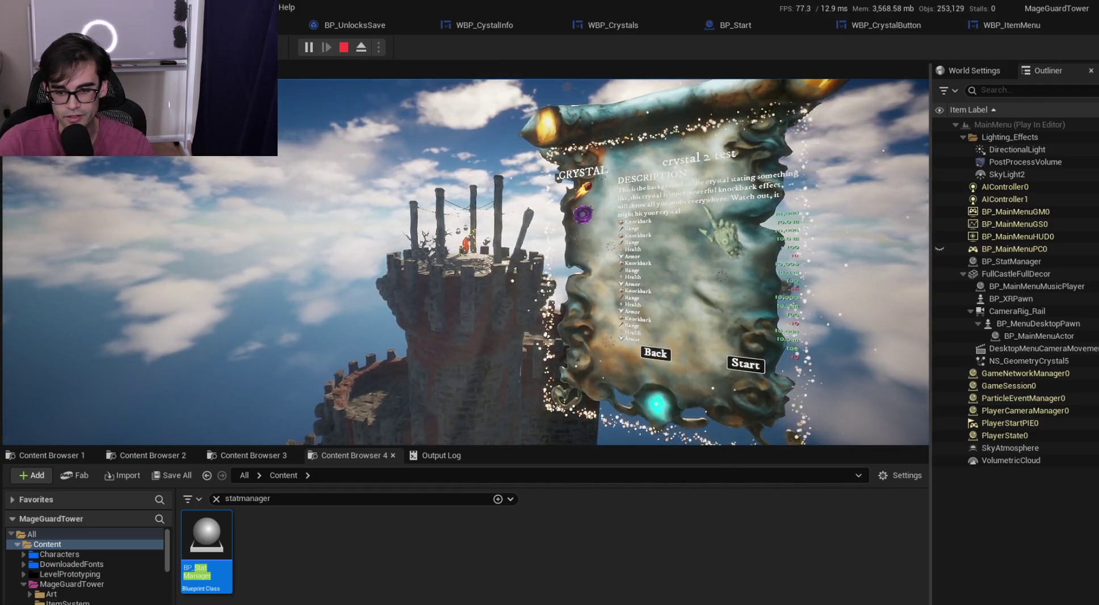
key(Escape)
click(918, 29)
click(998, 21)
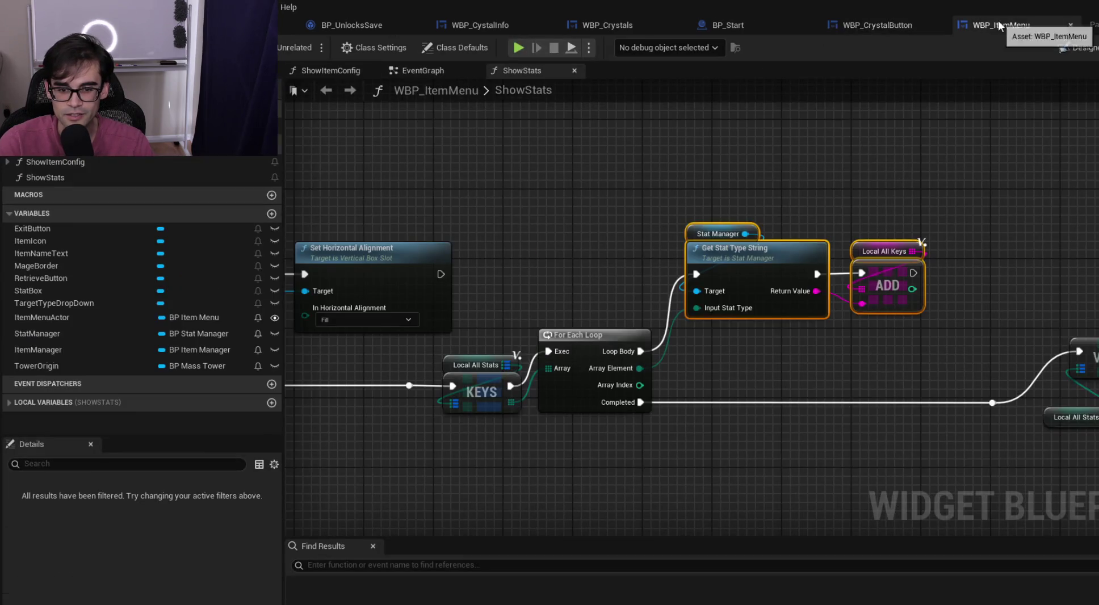
Switch through the open blueprint tabs to WBP_CystalInfo's PopulateCrystalInfo graph
click(869, 29)
click(753, 29)
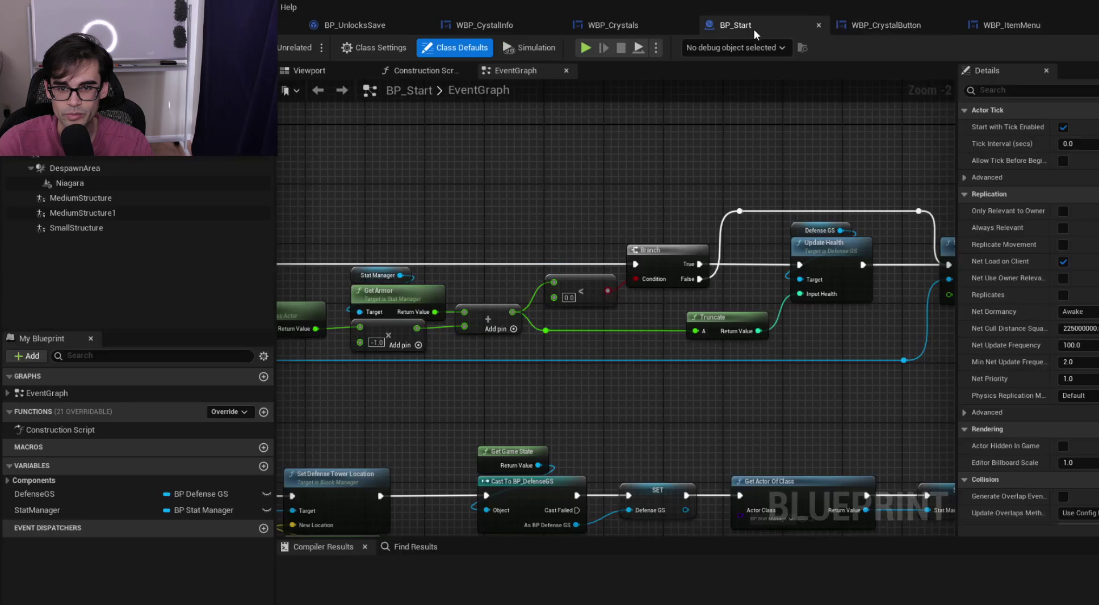
click(615, 29)
click(484, 25)
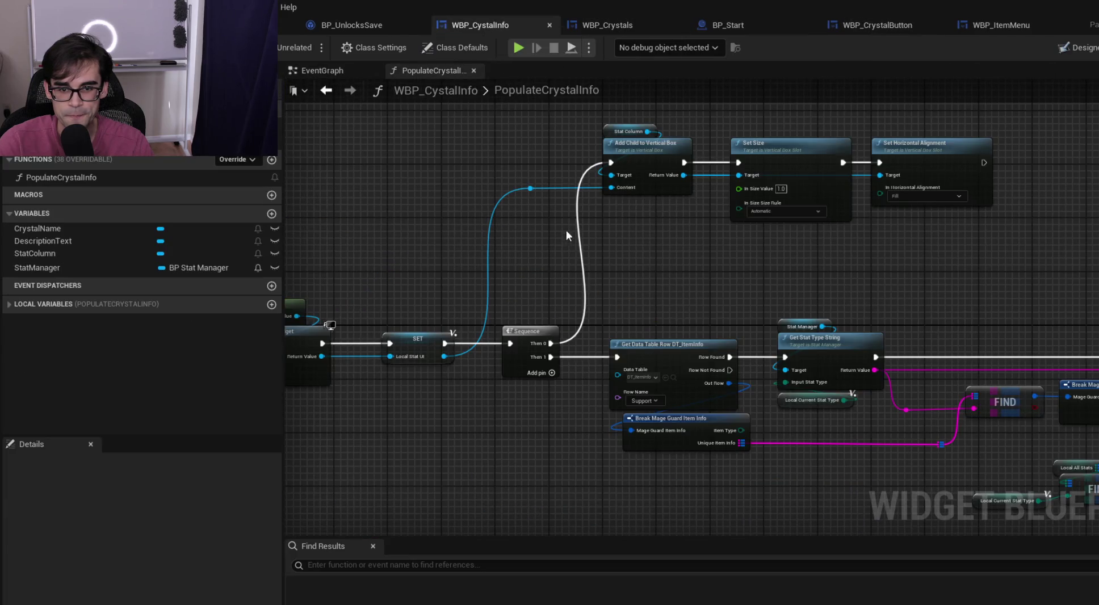
drag(700, 211, 703, 211)
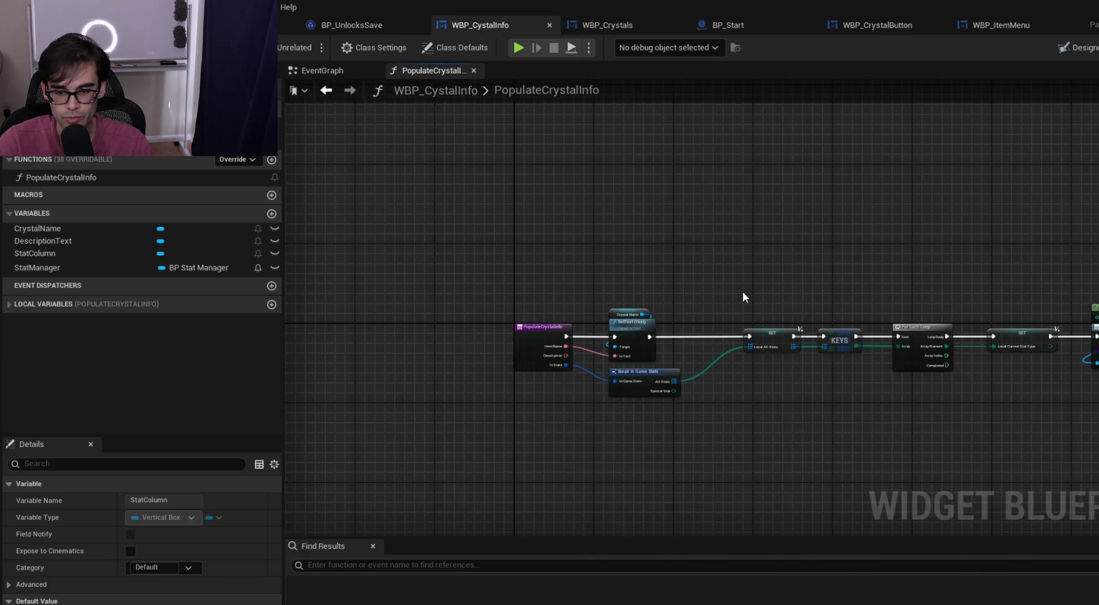
mouse_move(880, 292)
mouse_down()
mouse_move(600, 294)
mouse_move(863, 292)
mouse_up()
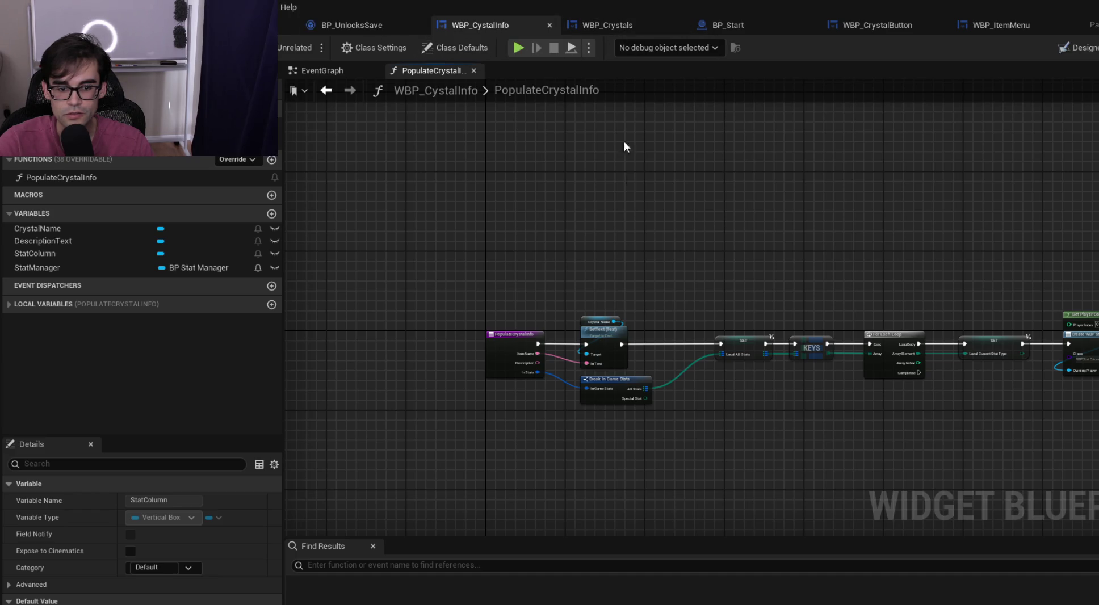
click(1059, 49)
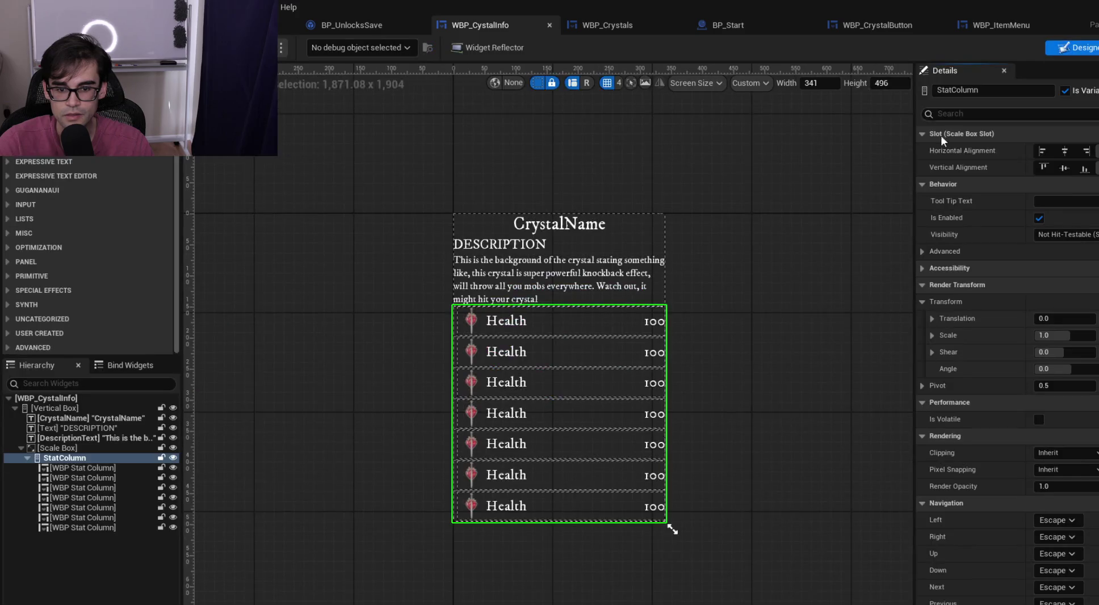
key(shift+F4)
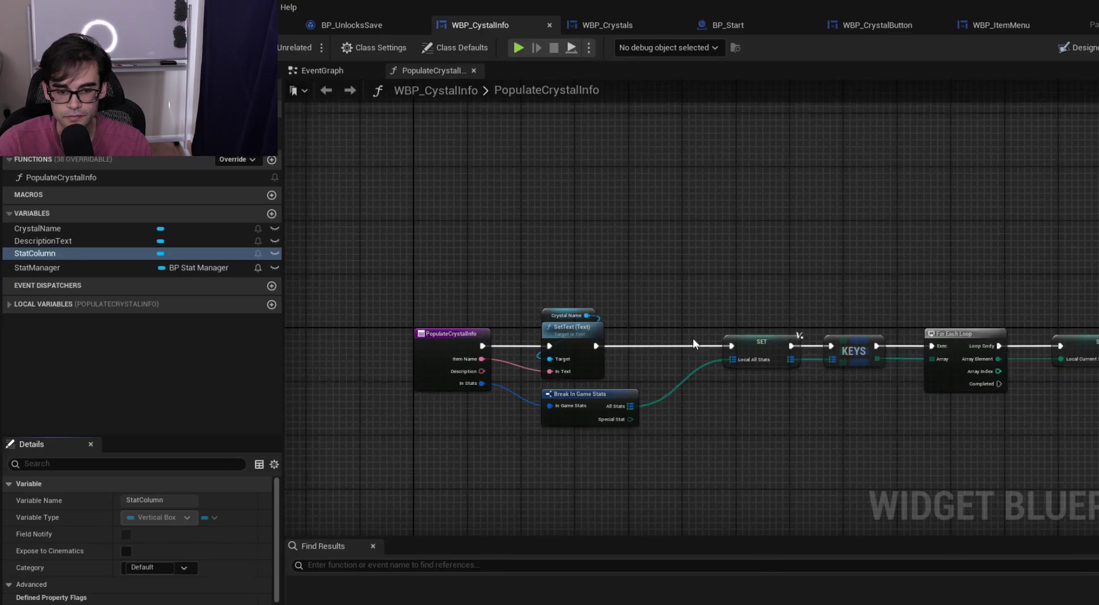
Shift the SET Local All Stats and KEYS nodes slightly right
drag(823, 303, 522, 284)
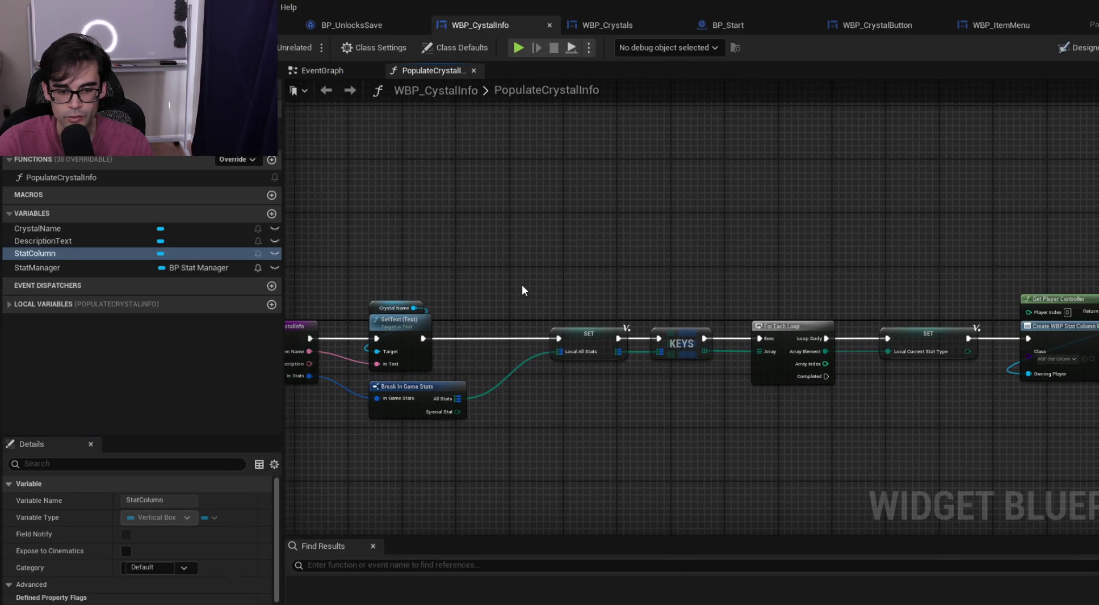
drag(569, 311, 672, 367)
mouse_move(594, 343)
mouse_down()
mouse_move(548, 342)
mouse_move(624, 348)
mouse_up()
scroll(481, 307, up, 3)
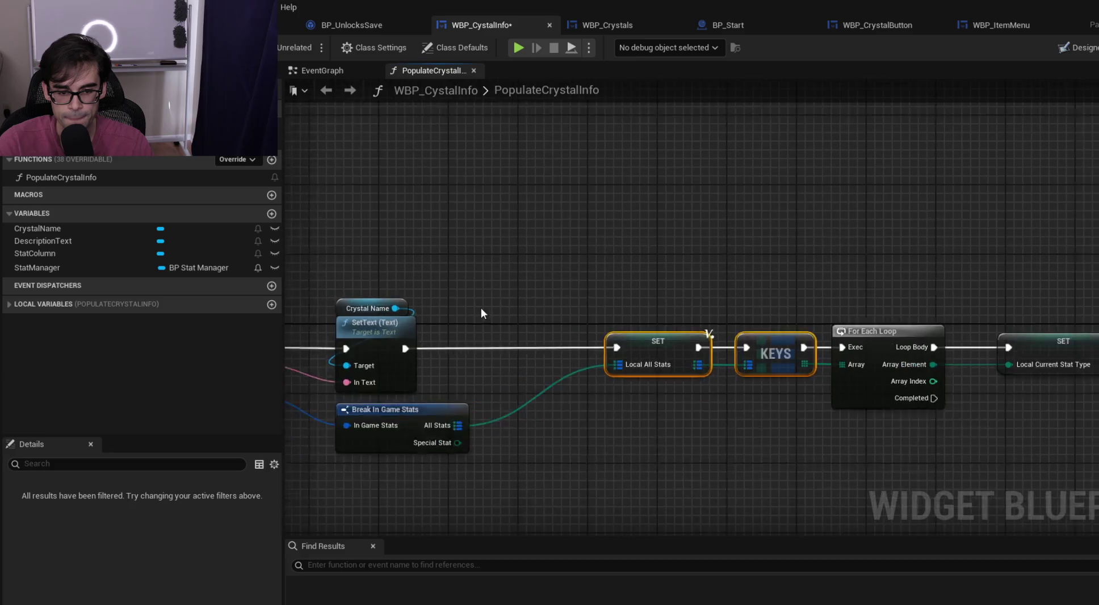
Insert Clear Children on a Stat Column getter between SetText and SET, then save
click(505, 304)
key(ctrl+v)
drag(557, 272, 495, 212)
drag(560, 218, 551, 292)
text(clr)
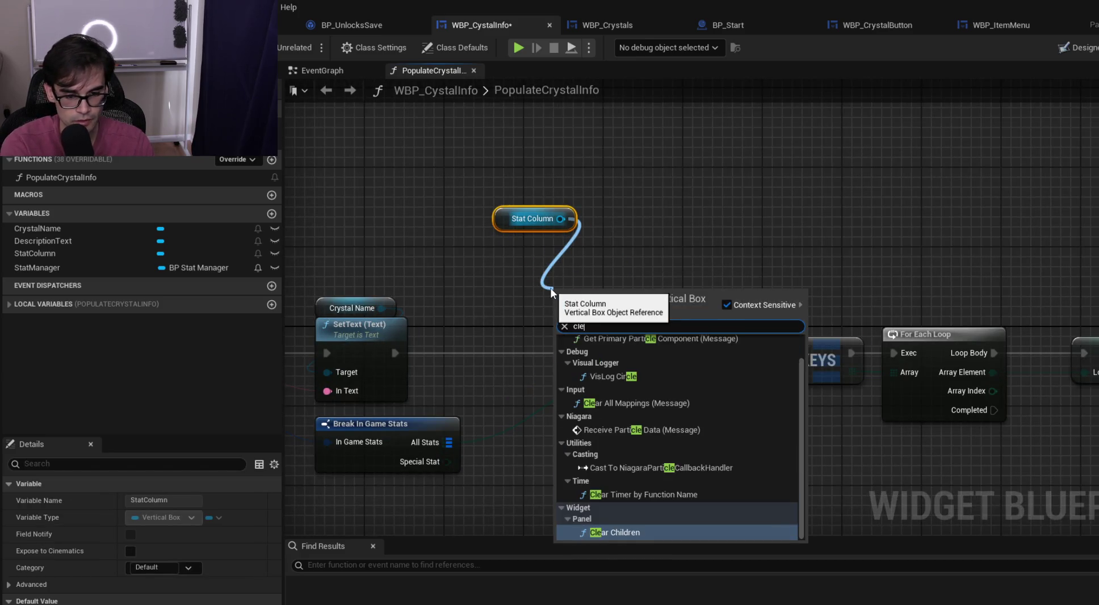
key(Return)
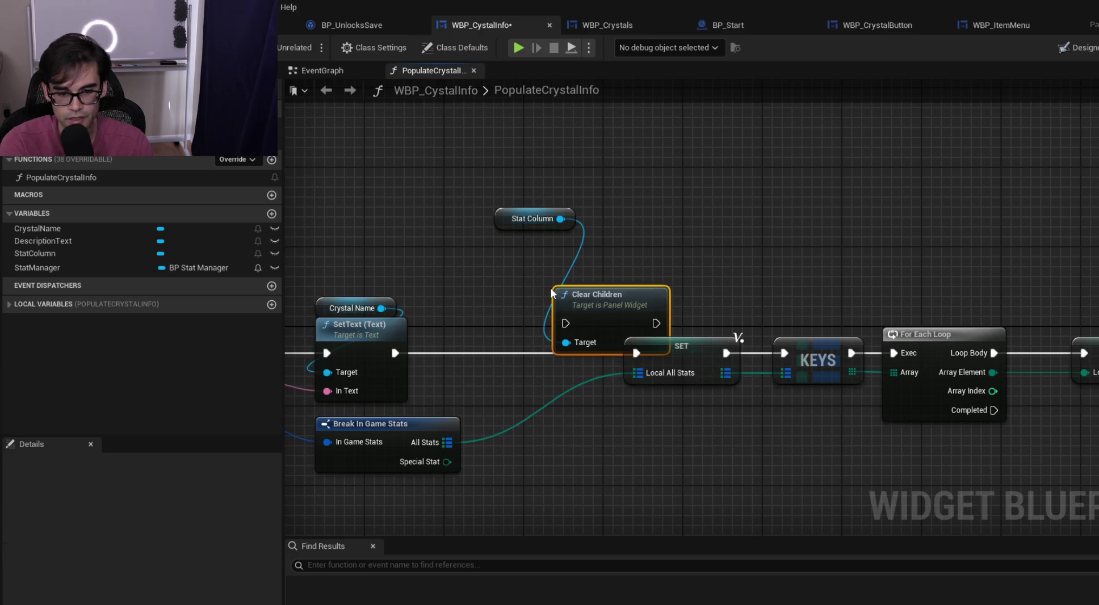
drag(395, 353, 568, 324)
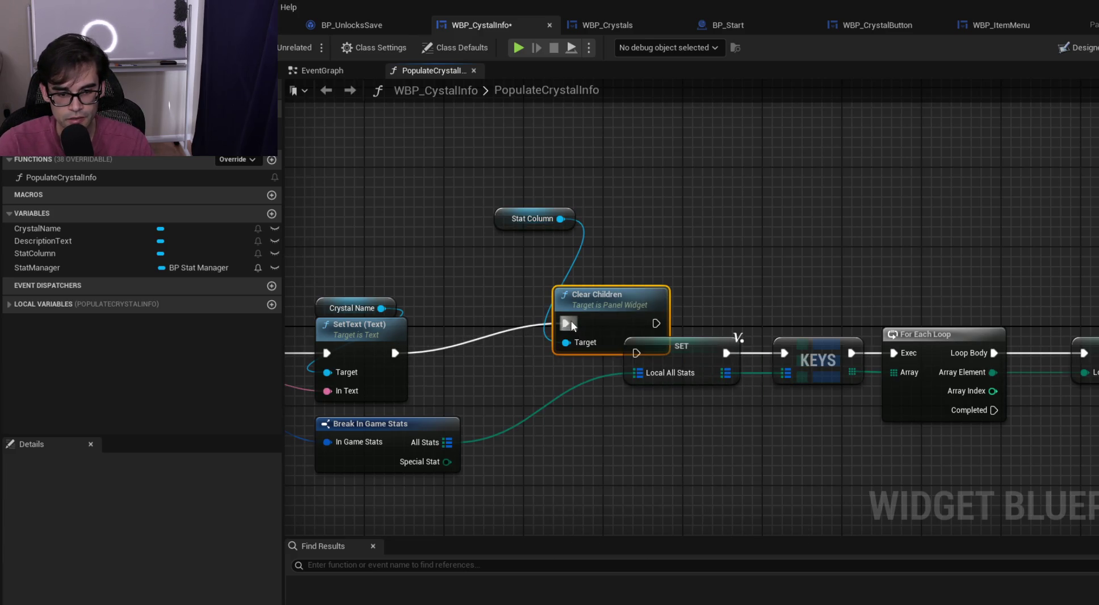
drag(654, 324, 636, 353)
drag(616, 311, 532, 338)
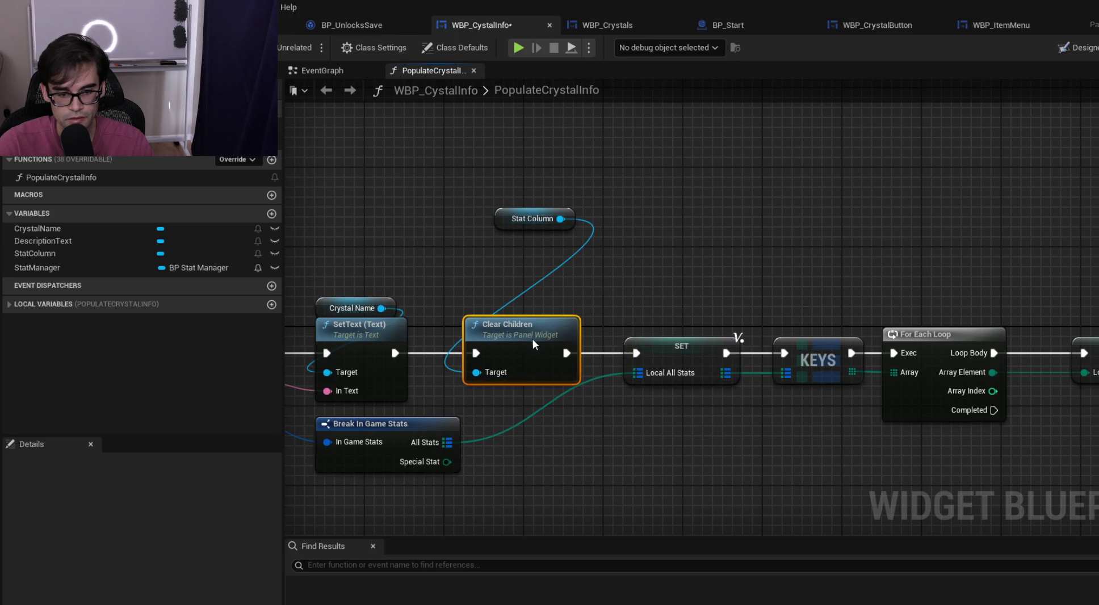
mouse_move(501, 227)
mouse_down()
mouse_move(495, 308)
mouse_move(471, 321)
mouse_up()
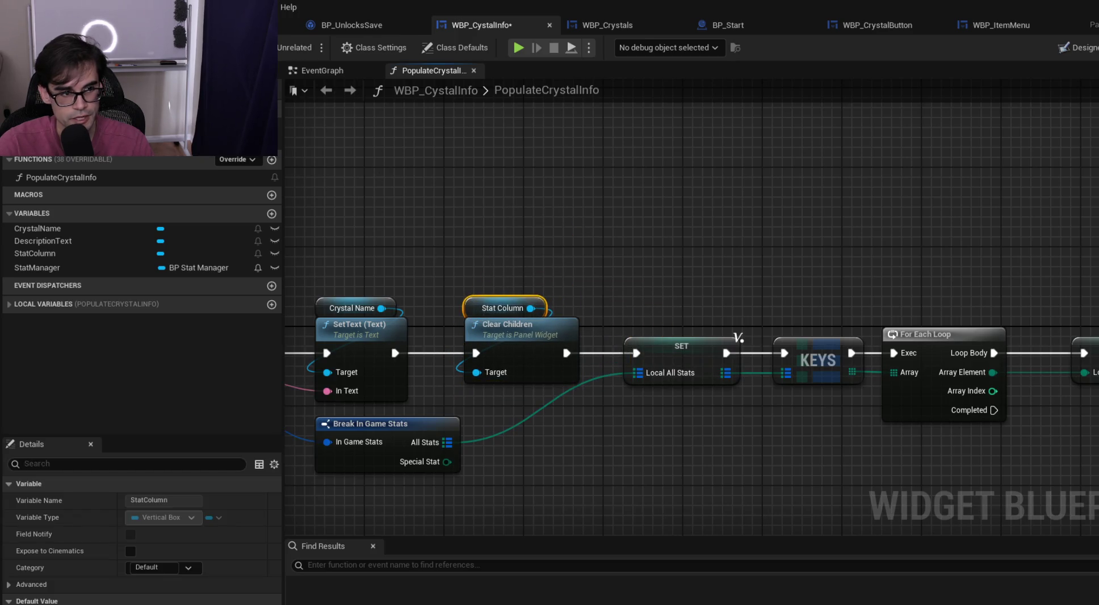
key(ctrl+s)
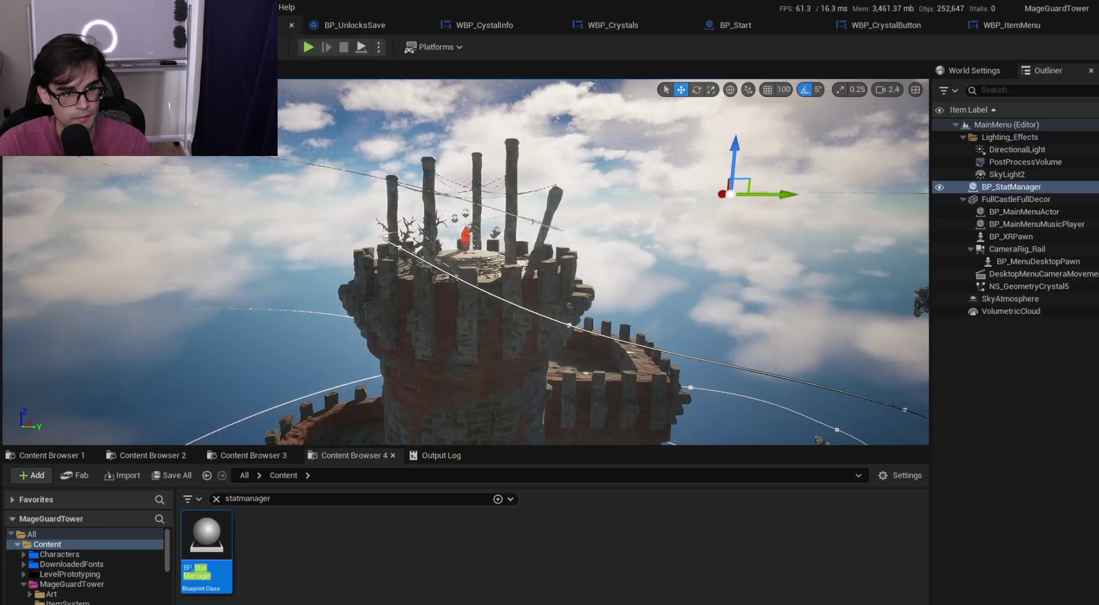
click(379, 46)
click(462, 112)
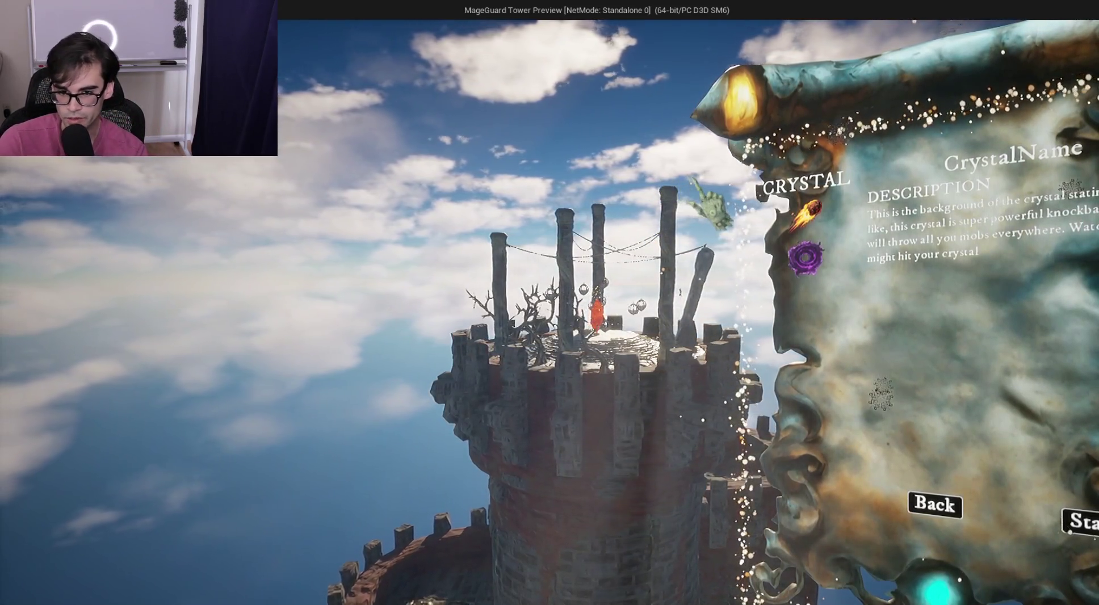
click(801, 219)
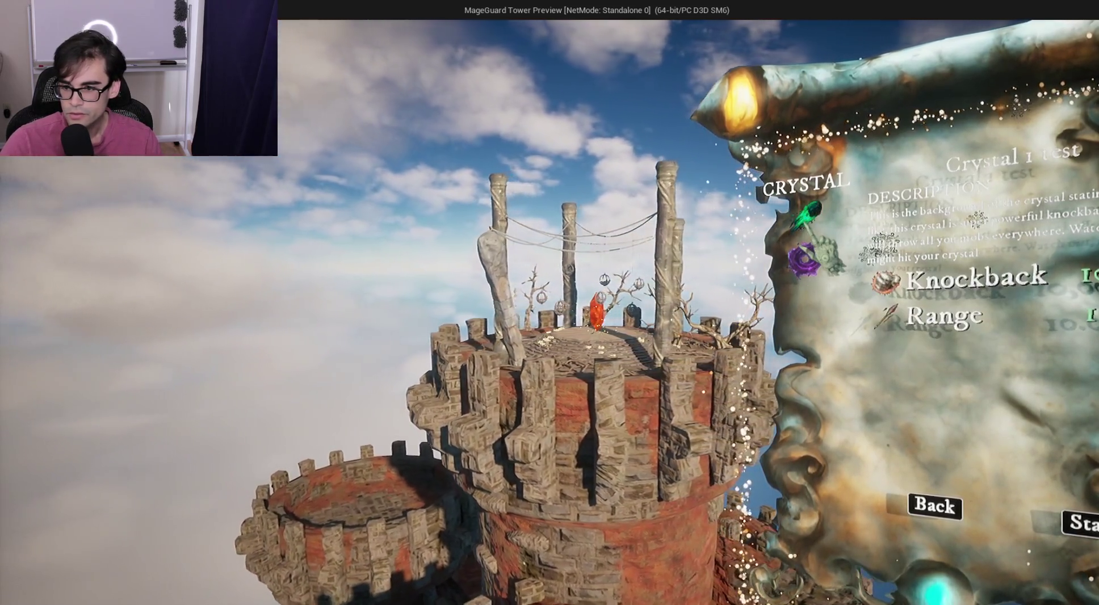
key(Escape)
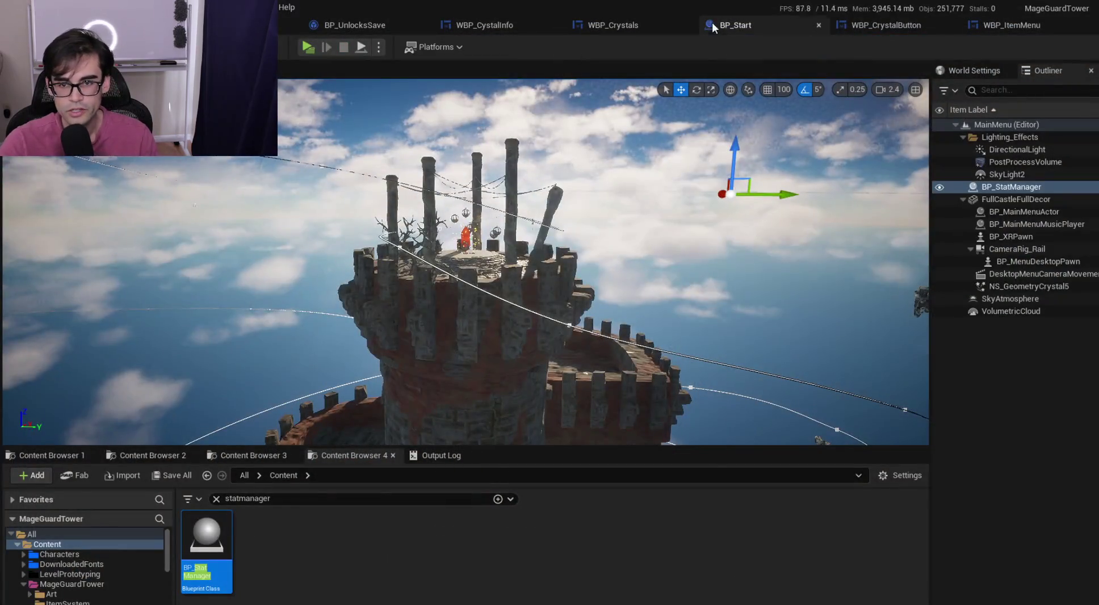
Look over both node chains in BP_Start's event graph
click(713, 23)
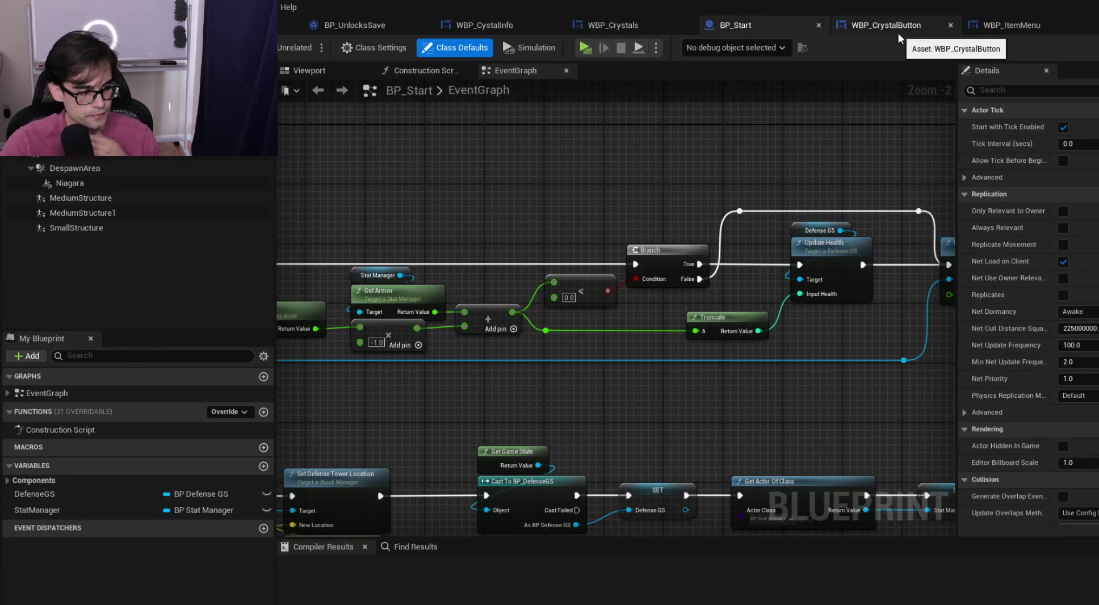
scroll(880, 390, down, 3)
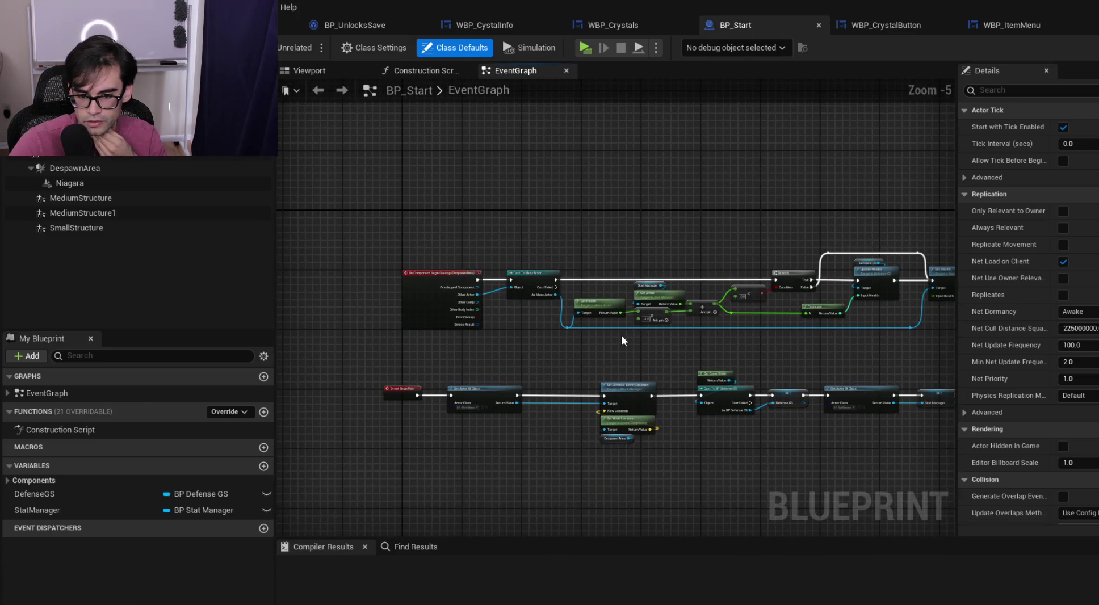
drag(621, 338, 703, 345)
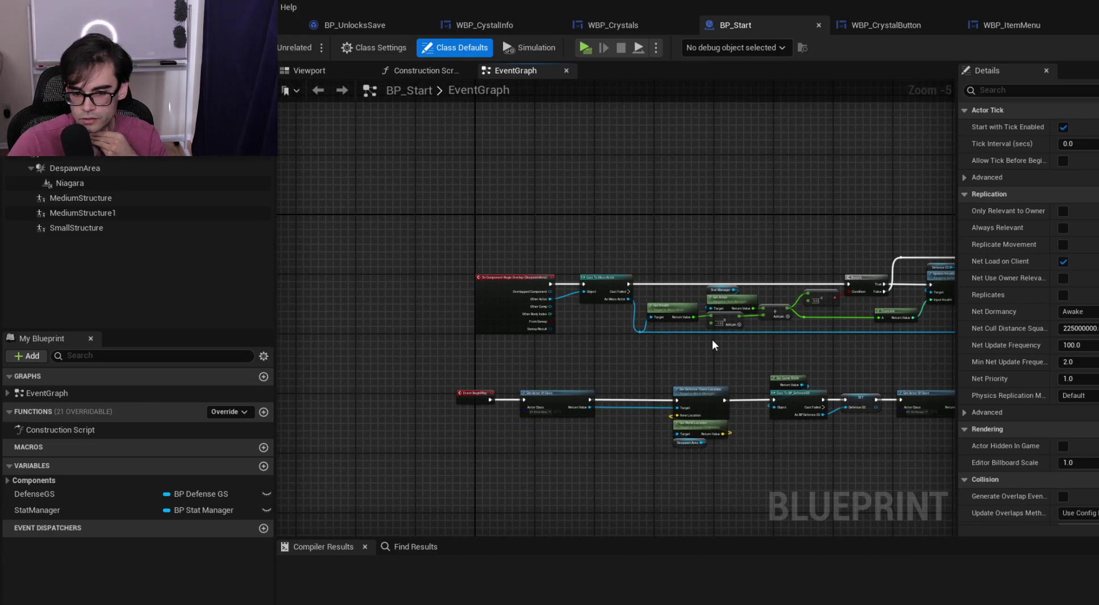
drag(919, 348, 649, 355)
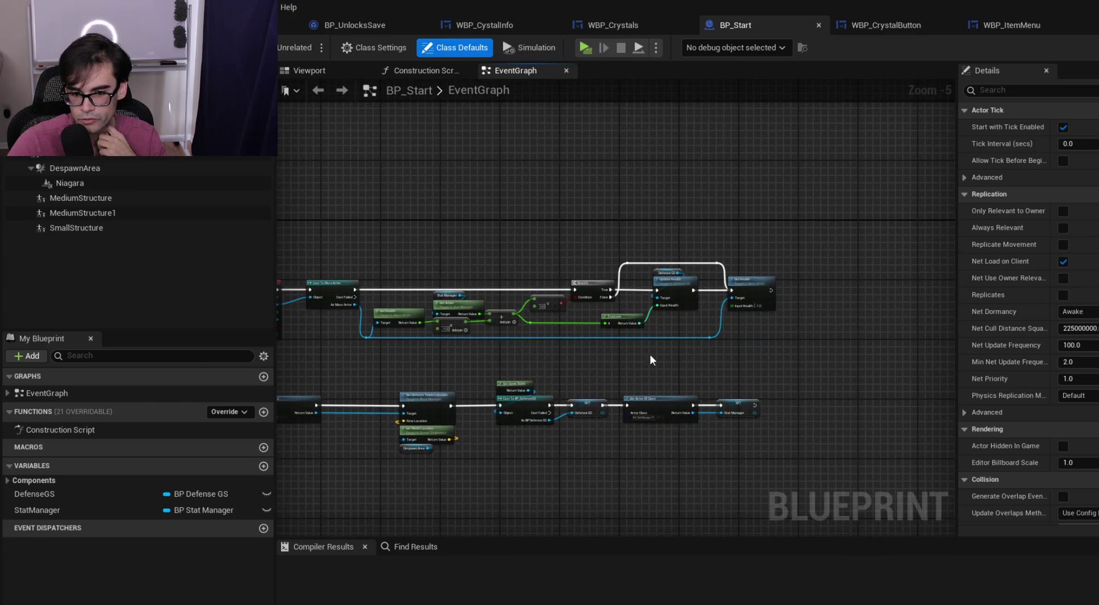
mouse_move(580, 351)
mouse_down()
mouse_move(699, 378)
mouse_move(823, 377)
mouse_move(682, 360)
mouse_up()
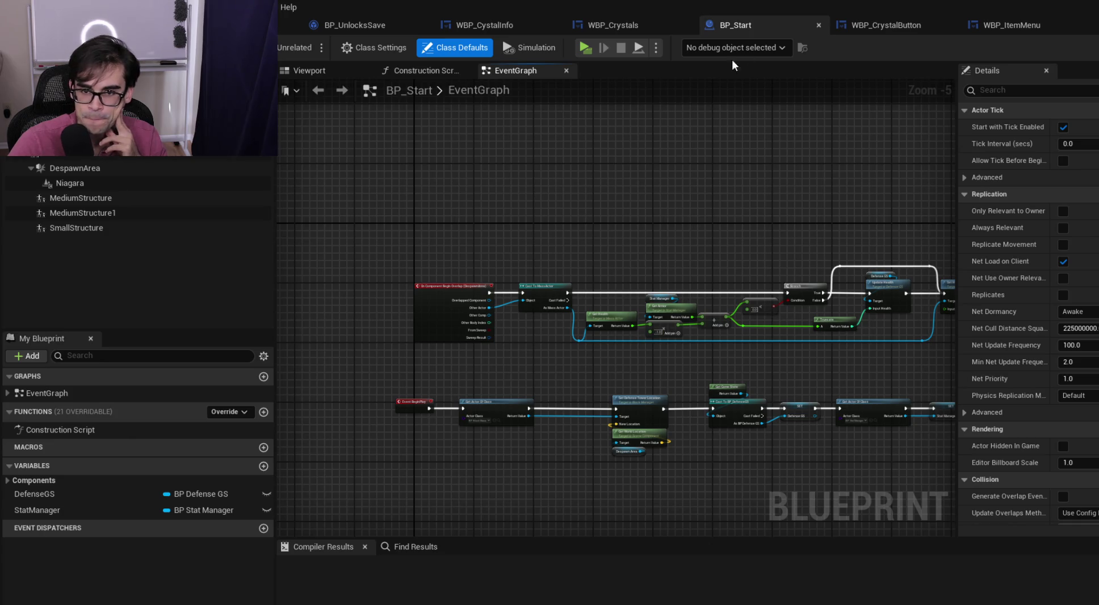
Glance across the open blueprints, then return to WBP_CystalInfo's PopulateCrystalInfo graph
click(901, 22)
click(763, 20)
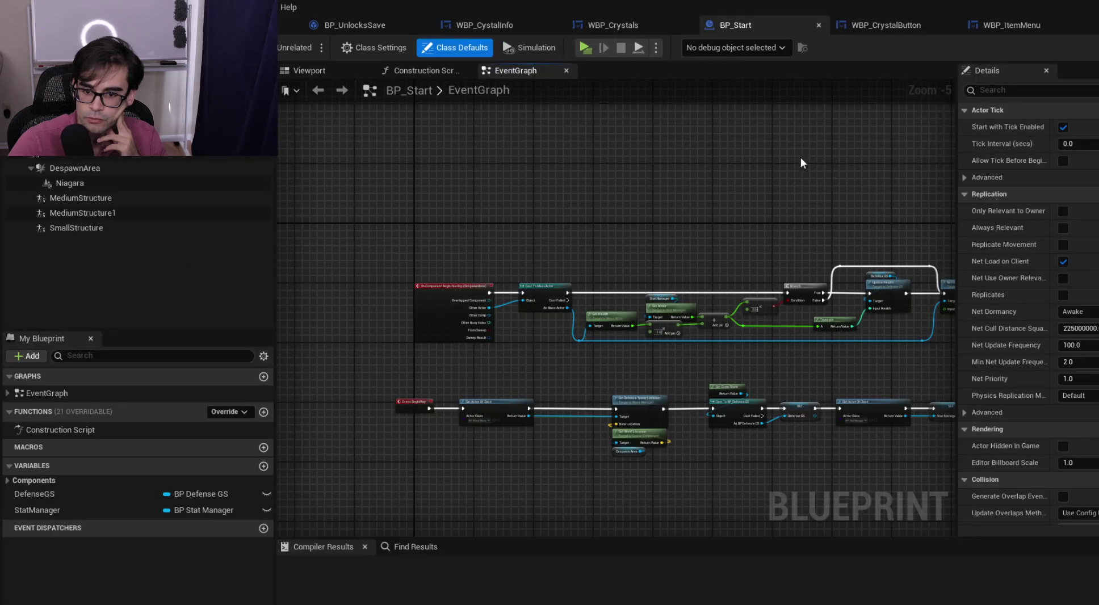
mouse_move(830, 236)
mouse_down()
mouse_move(624, 236)
mouse_move(786, 230)
mouse_up()
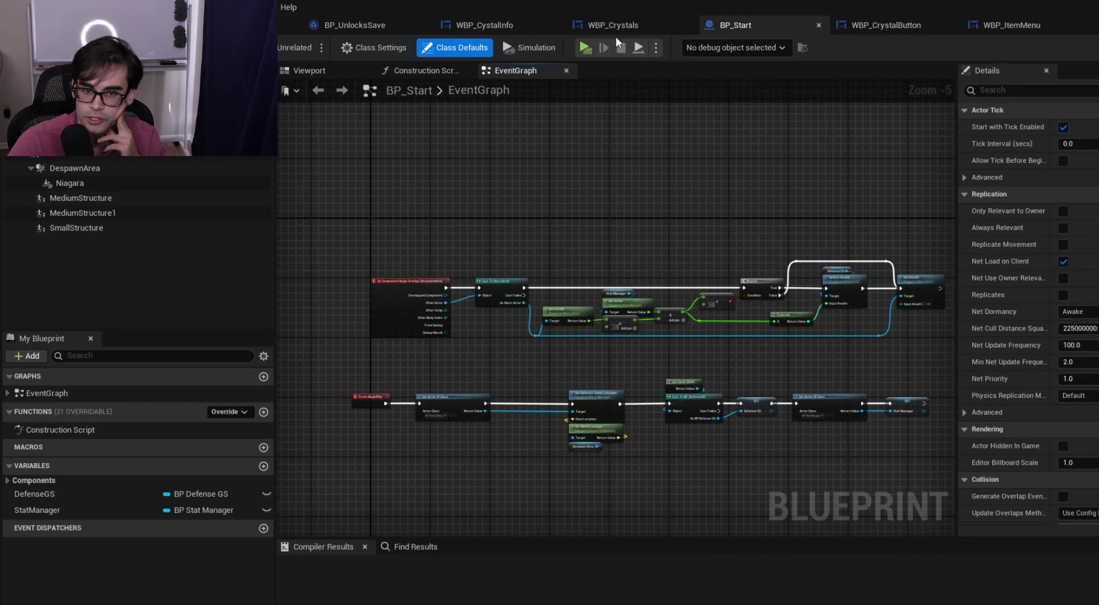
click(605, 32)
click(495, 29)
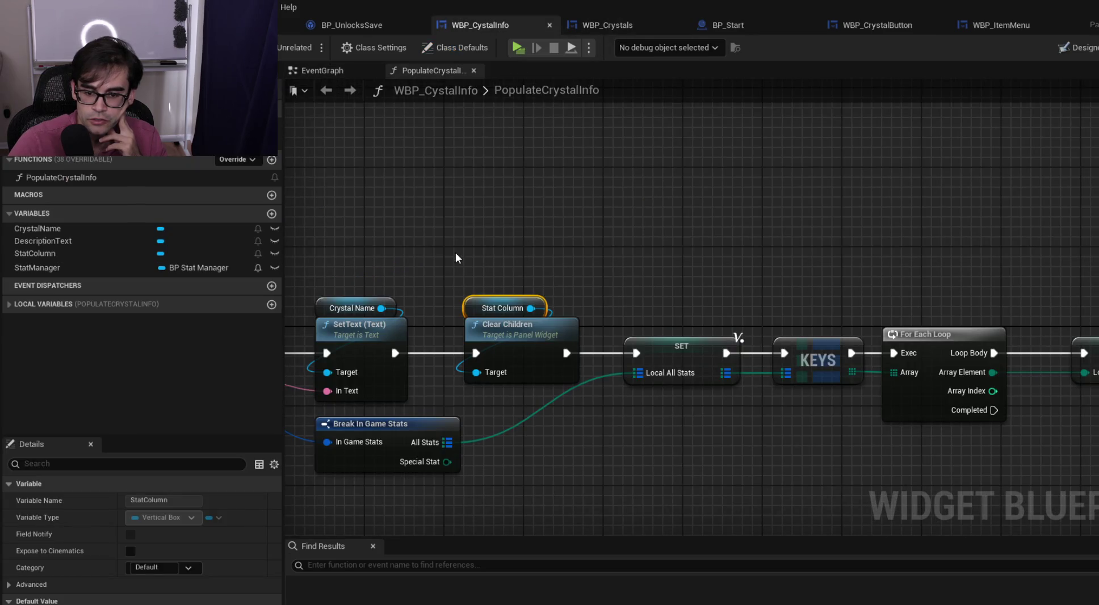
Trace PopulateCrystalInfo from the entry node to the loop and Add Child nodes, then view the EventGraph
drag(464, 260, 814, 258)
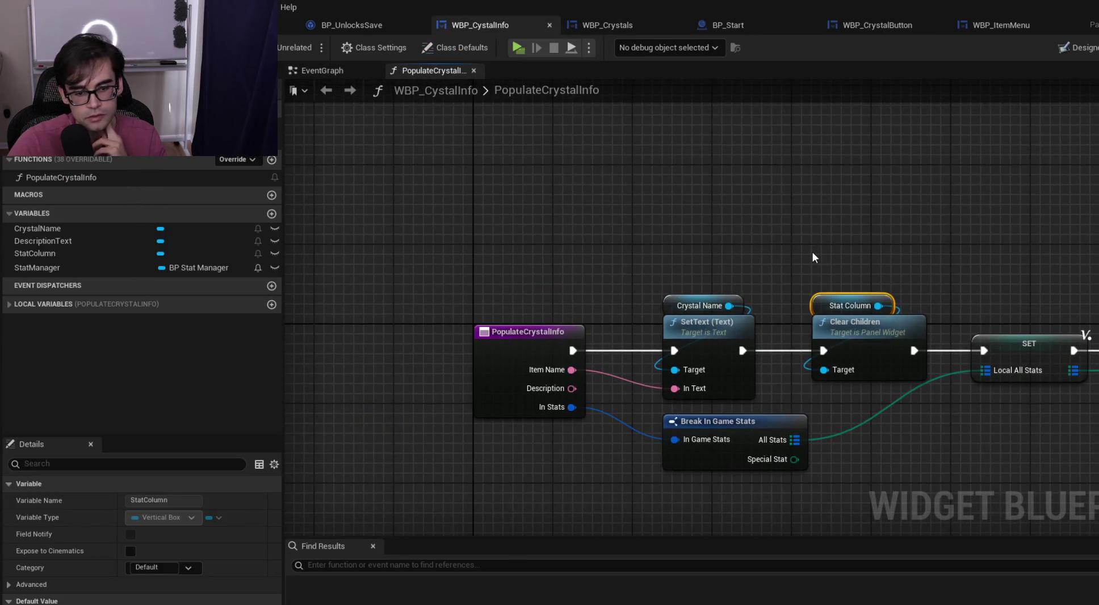
drag(587, 391, 708, 286)
mouse_move(974, 295)
mouse_down()
mouse_move(486, 306)
mouse_move(459, 255)
mouse_move(368, 291)
mouse_move(368, 233)
mouse_move(417, 49)
mouse_up()
click(330, 70)
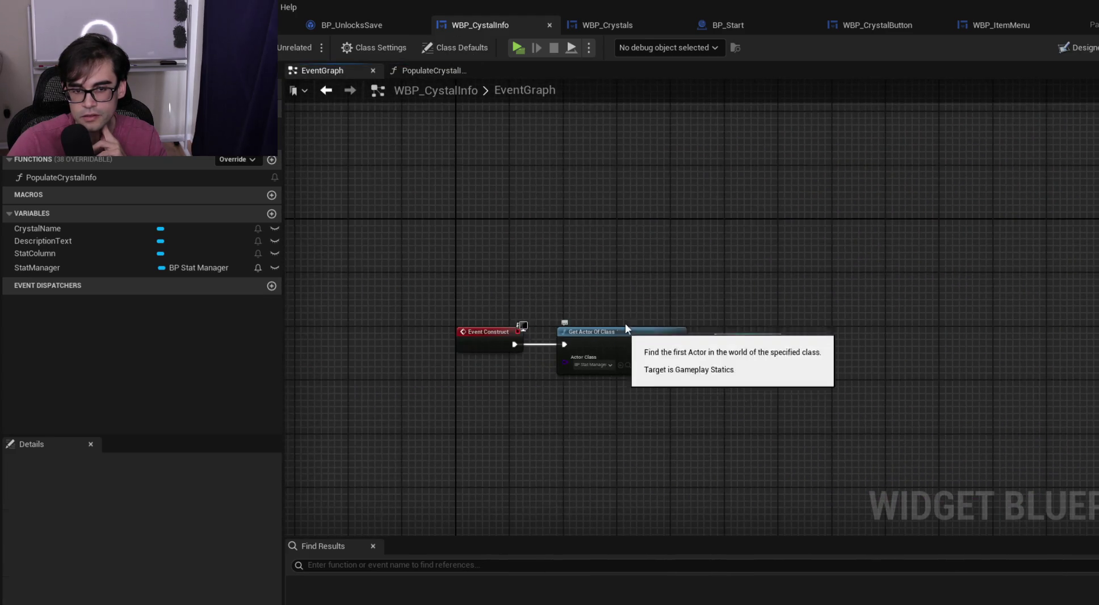
Inspect WBP_Crystals' Event On Initialized, its PopulateCrystalButton function and its widget layout
click(621, 23)
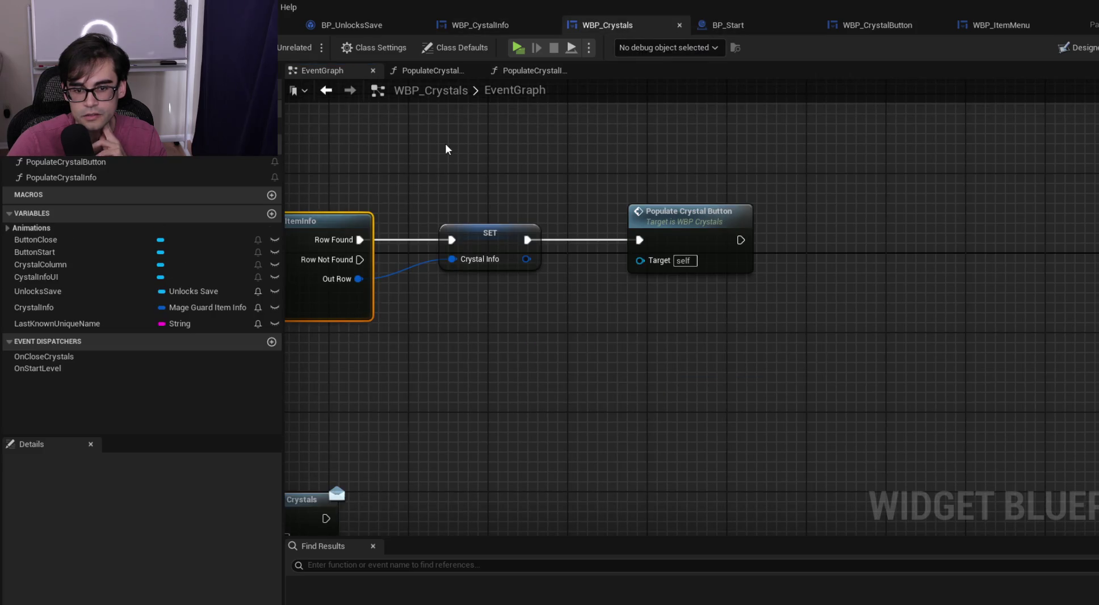
drag(444, 144, 833, 175)
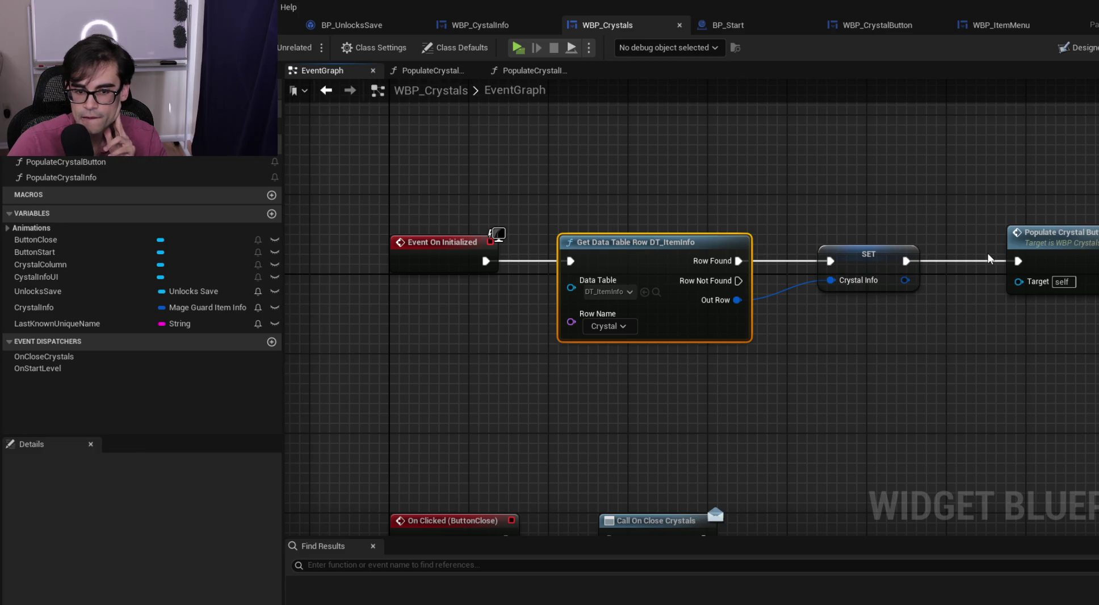
double_click(1059, 249)
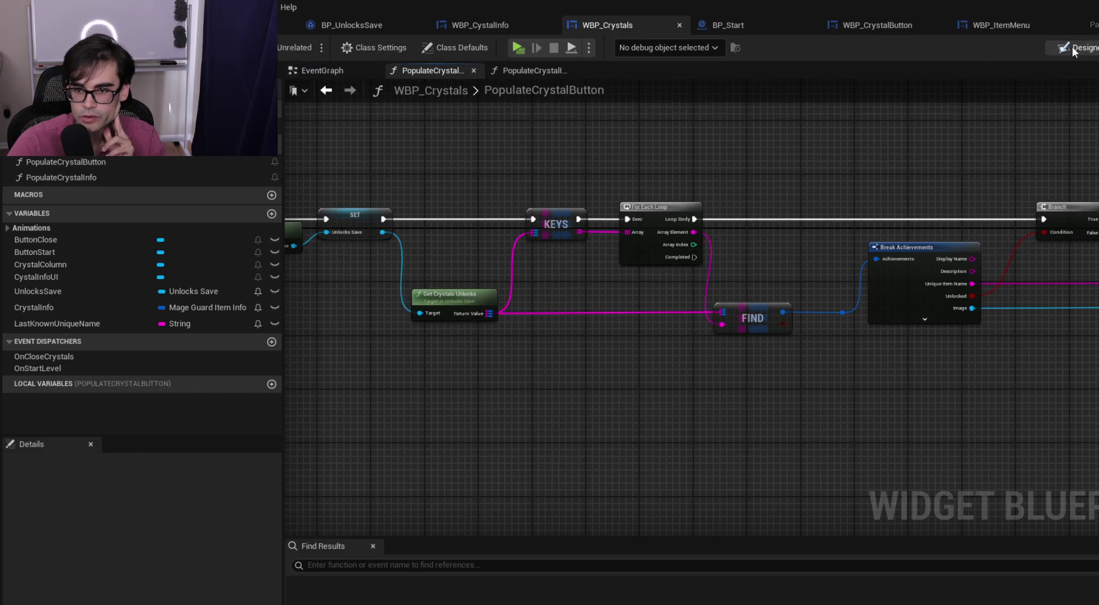
click(1073, 49)
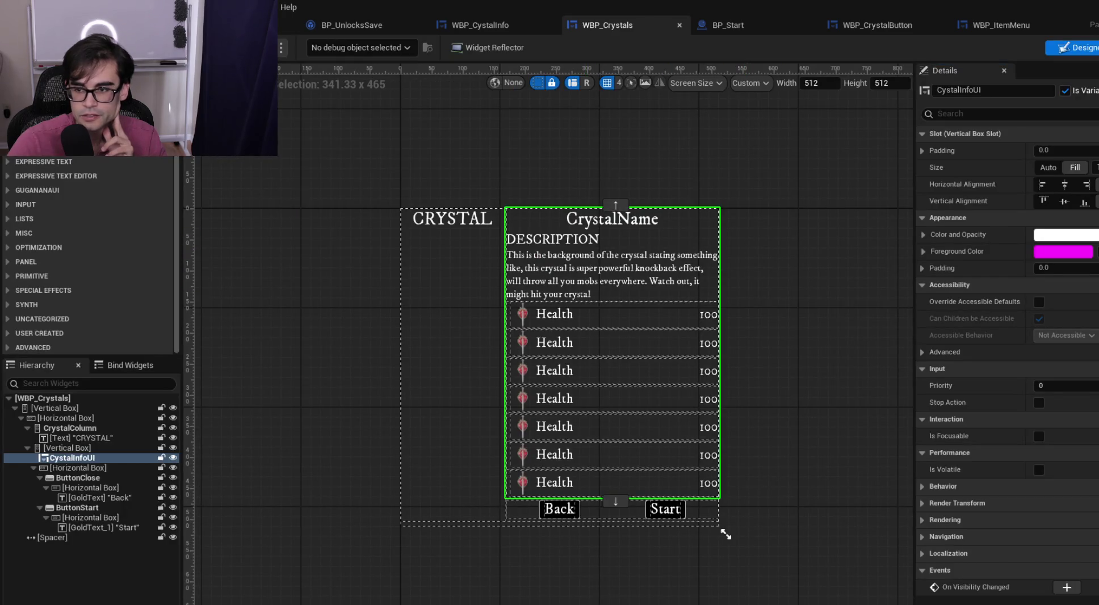
click(1095, 47)
mouse_move(642, 231)
mouse_down()
mouse_move(925, 212)
mouse_move(584, 213)
mouse_up()
Reopen WBP_CystalInfo's PopulateCrystalInfo function graph
click(445, 70)
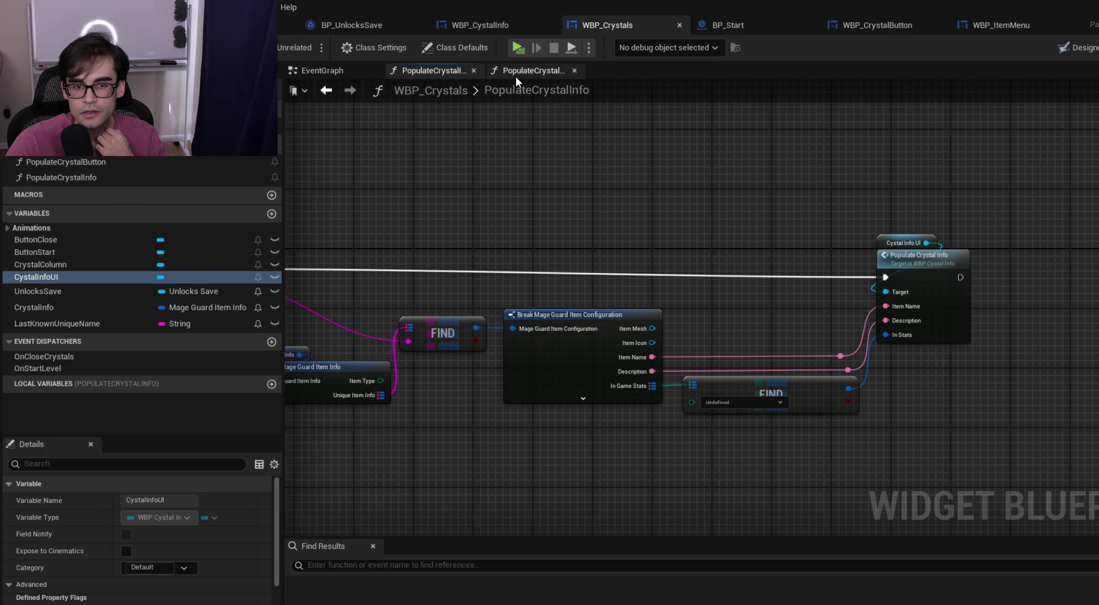
click(497, 25)
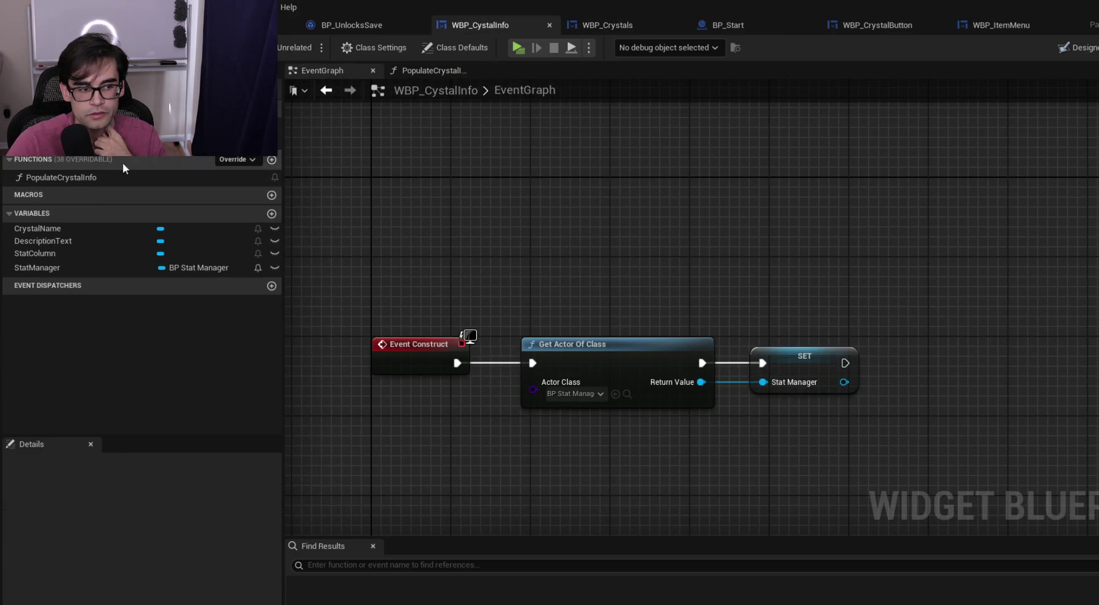
double_click(85, 181)
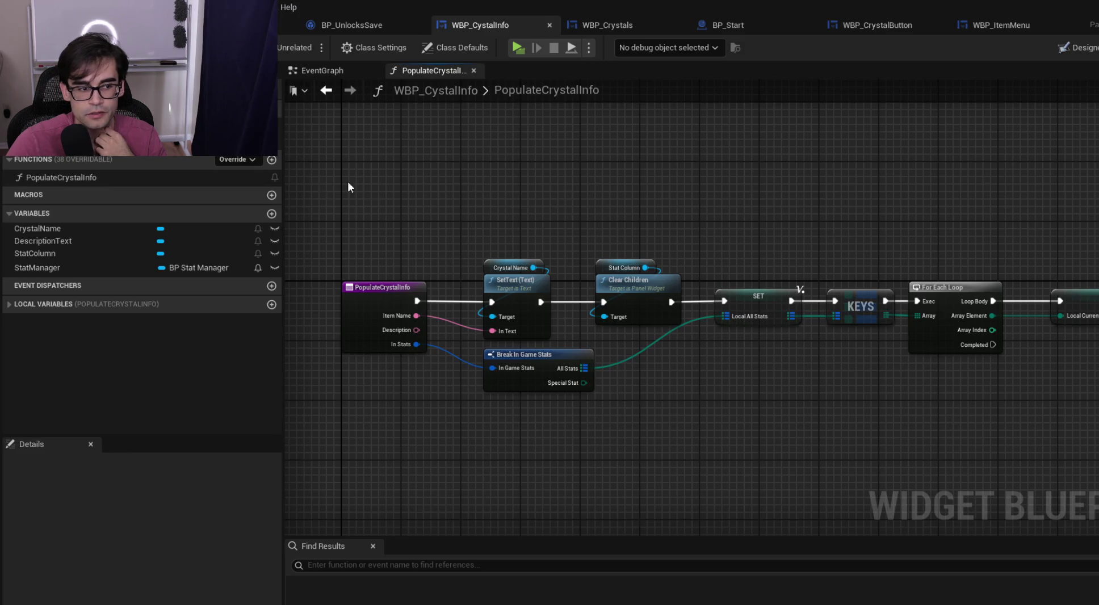
Add a Description Text getter and shift the entry, SetText and Break In Game Stats nodes left
drag(52, 242, 589, 195)
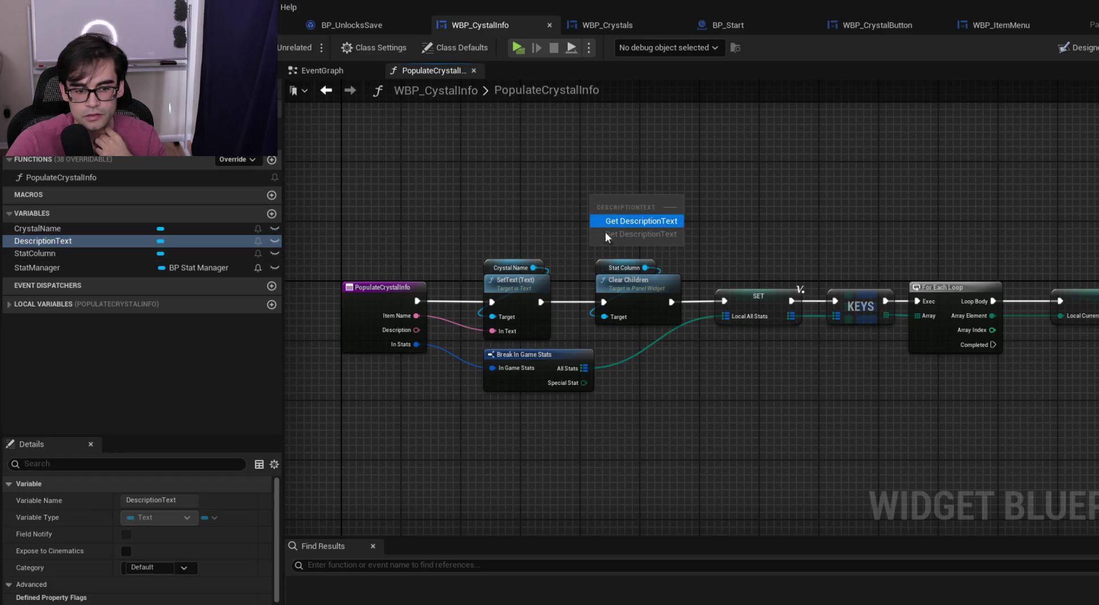
click(639, 221)
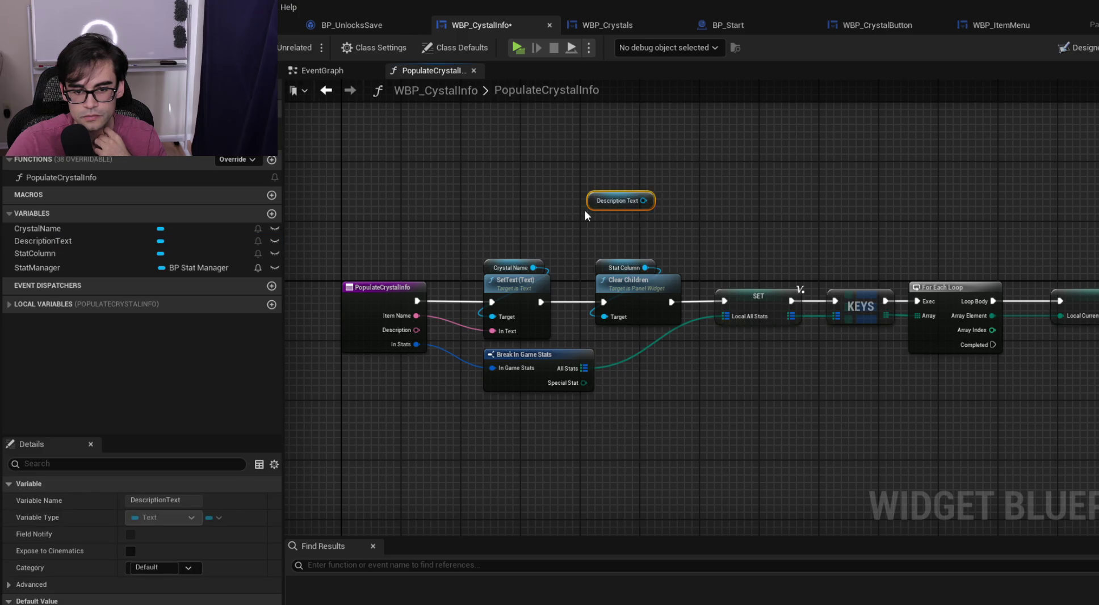
drag(513, 230, 736, 207)
mouse_move(572, 263)
mouse_down()
mouse_move(769, 302)
mouse_move(616, 269)
mouse_up()
mouse_move(754, 333)
mouse_down()
mouse_move(606, 339)
mouse_move(619, 341)
mouse_up()
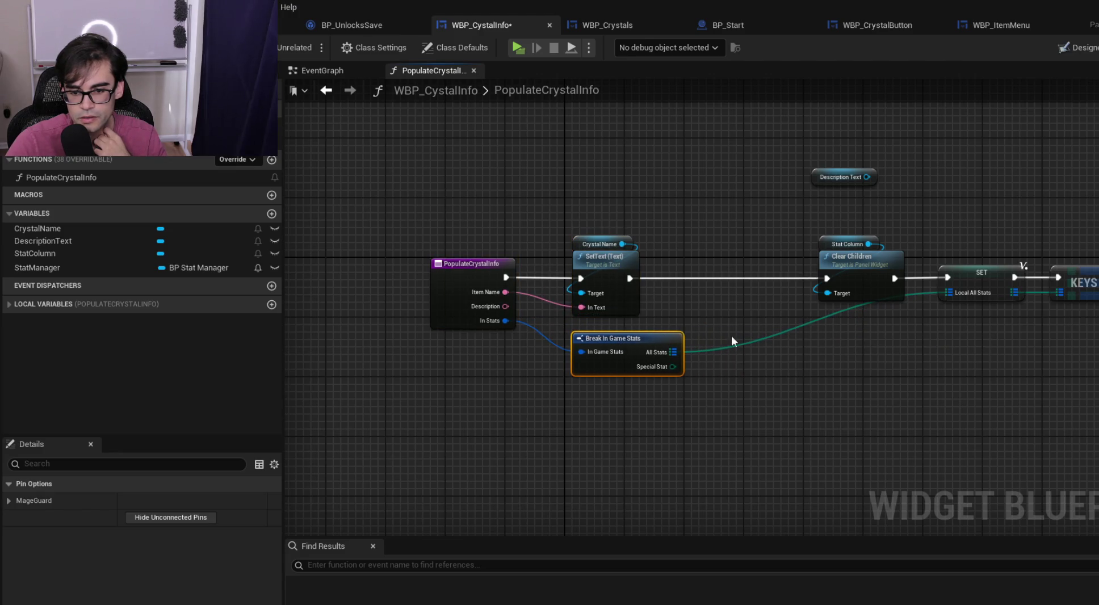
Insert a SetText (Text) node between the name SetText and Clear Children, fed by Description
text(set text)
click(906, 464)
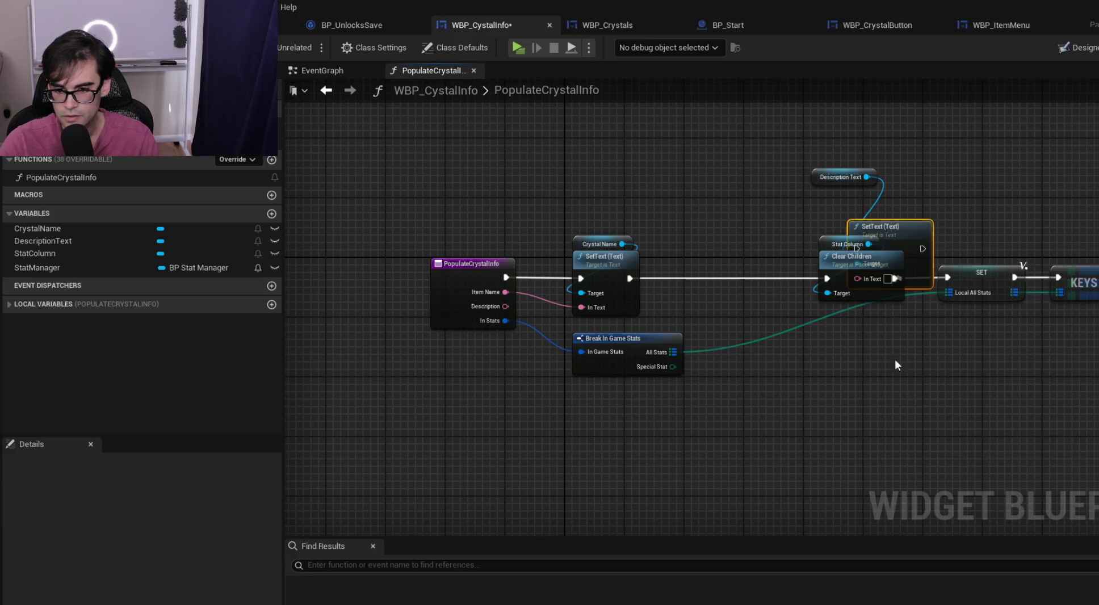
drag(893, 226, 730, 253)
drag(629, 278, 827, 278)
drag(817, 175, 697, 242)
mouse_move(504, 306)
mouse_down()
mouse_move(710, 310)
mouse_move(702, 308)
mouse_up()
click(528, 305)
Tidy the Description, Item Name and All Stats wires with reroute points
drag(530, 305, 547, 327)
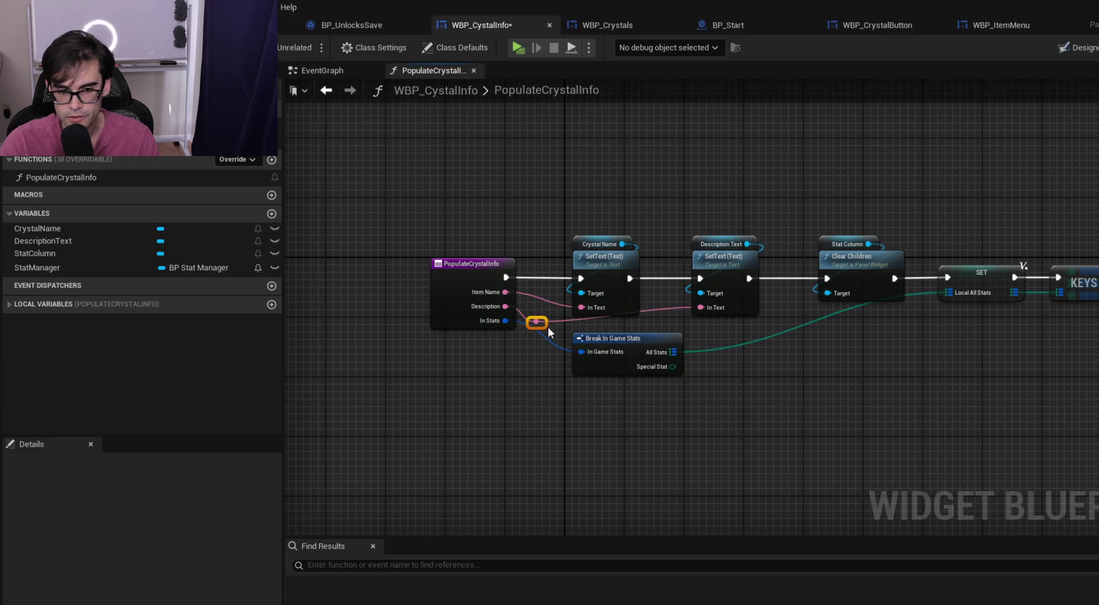
double_click(664, 310)
drag(664, 310, 672, 327)
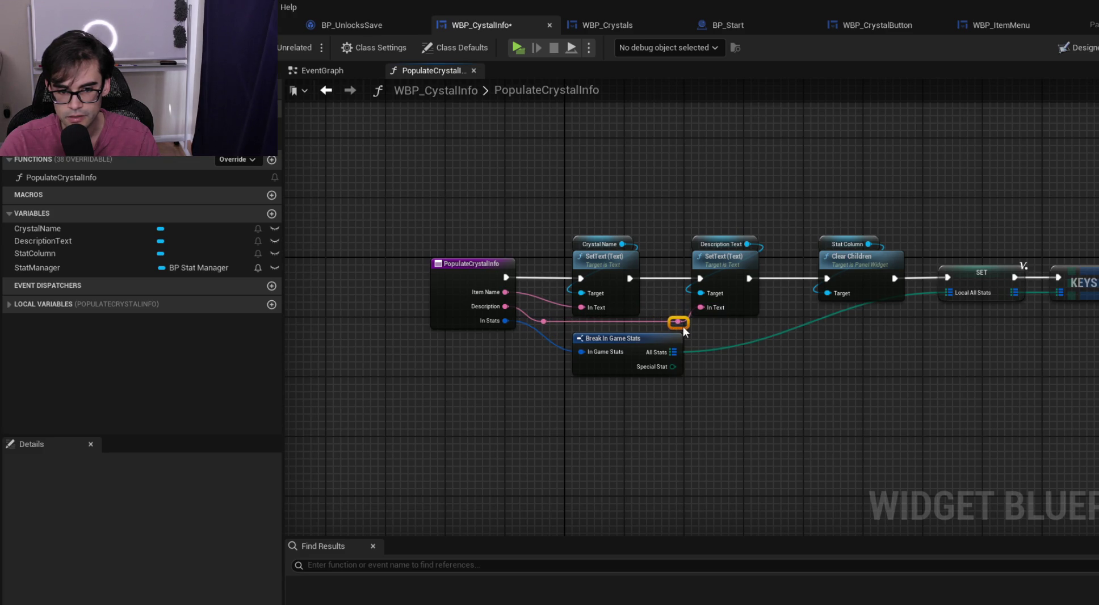
double_click(537, 298)
drag(544, 303, 542, 310)
drag(636, 339, 590, 339)
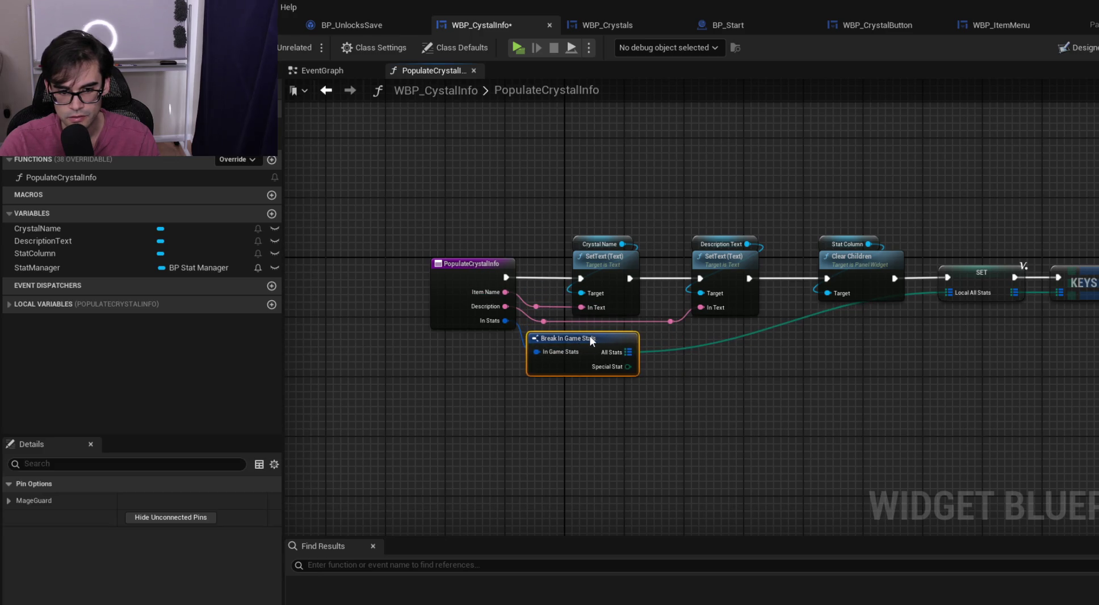
double_click(649, 349)
drag(660, 347, 923, 353)
click(855, 342)
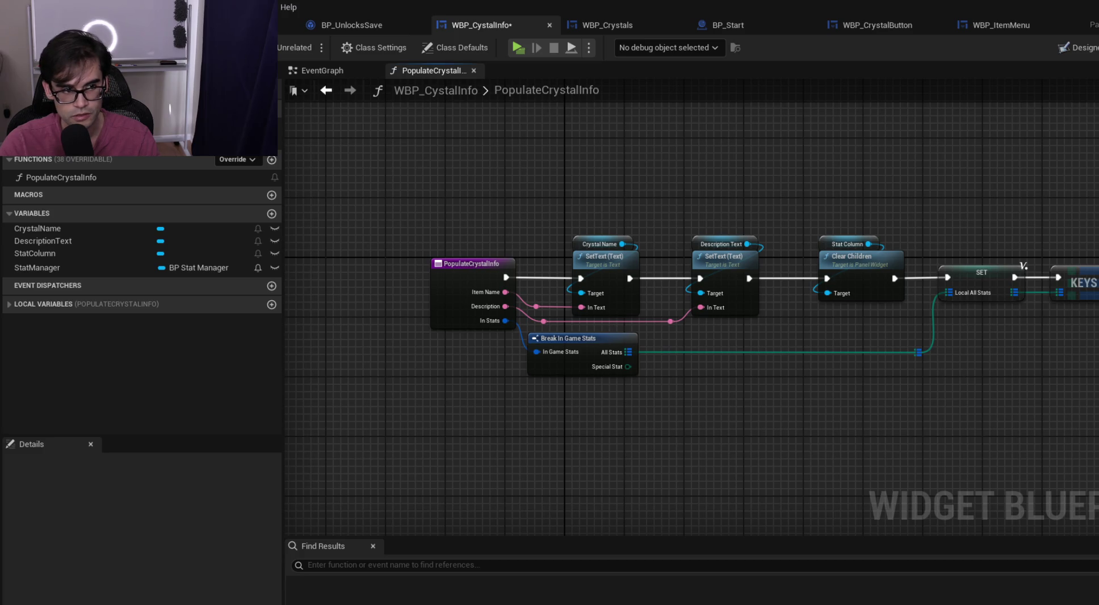
Review the For Each Loop and stat-building nodes, then return to the main level editor
mouse_move(656, 205)
mouse_down()
mouse_move(510, 196)
mouse_move(900, 238)
mouse_move(755, 232)
mouse_move(728, 209)
mouse_move(1016, 215)
mouse_move(879, 261)
mouse_move(568, 260)
mouse_move(584, 258)
mouse_up()
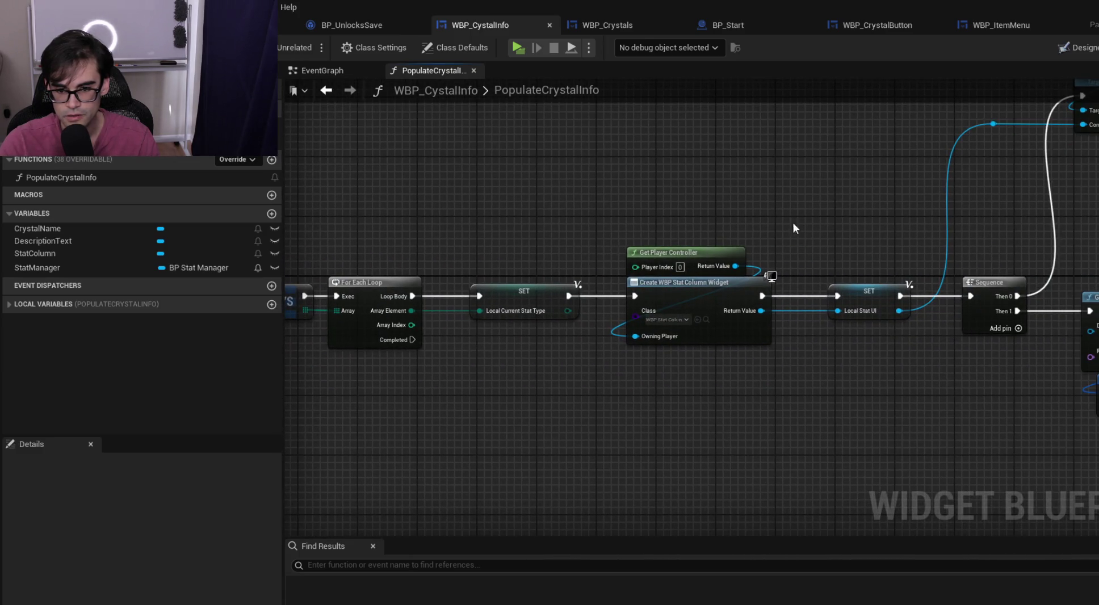
drag(793, 223, 621, 275)
drag(882, 286, 566, 275)
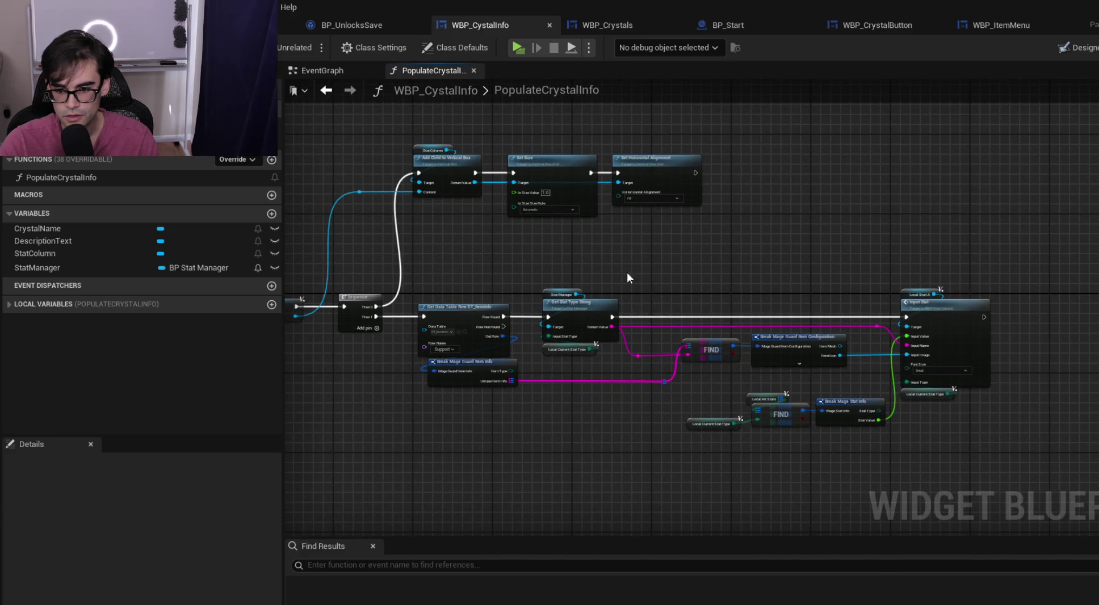
mouse_move(680, 277)
mouse_down()
mouse_move(693, 229)
mouse_move(841, 240)
mouse_up()
scroll(580, 264, up, 3)
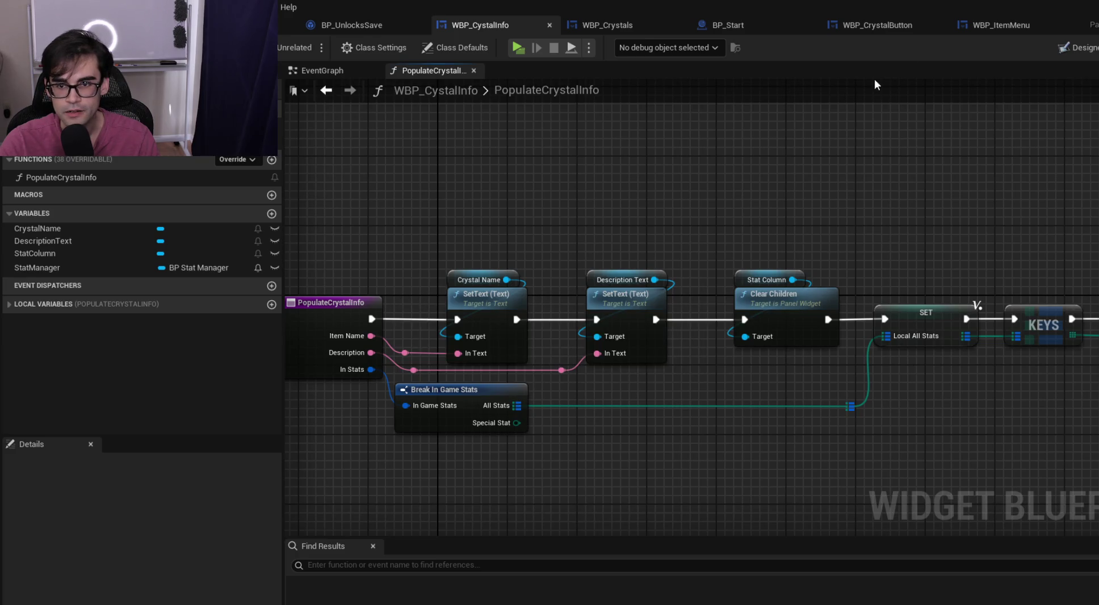
click(250, 25)
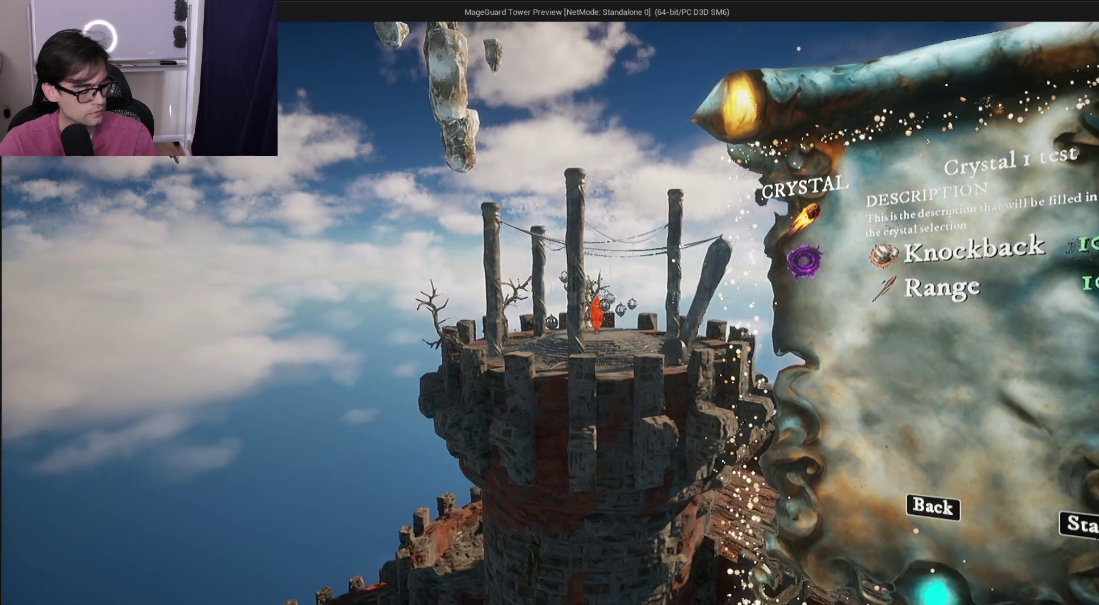
Switch from the game preview to the 2025_01_16_Notes.txt notes file
key(alt+Tab)
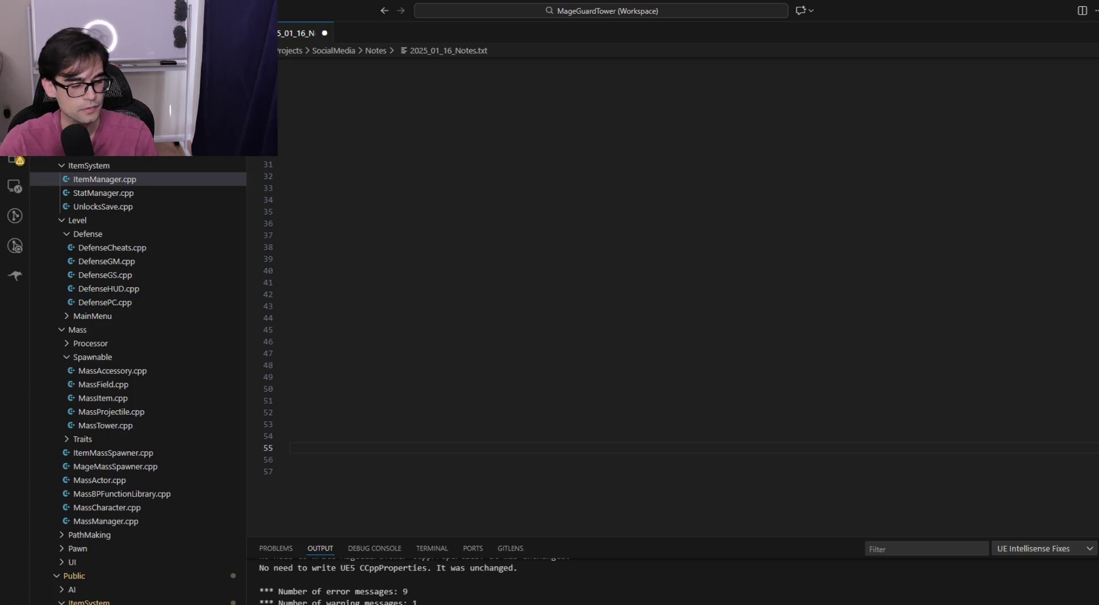
Add a 'Coming back:' heading with a note about auto hover and picking a crystal by default
click(366, 123)
click(366, 94)
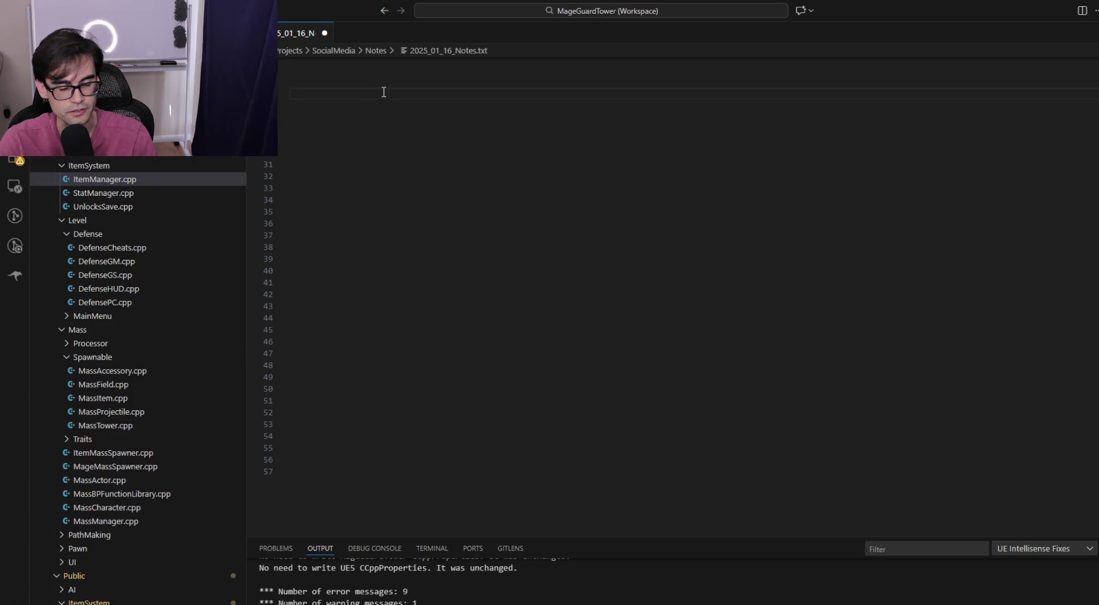
text(as)
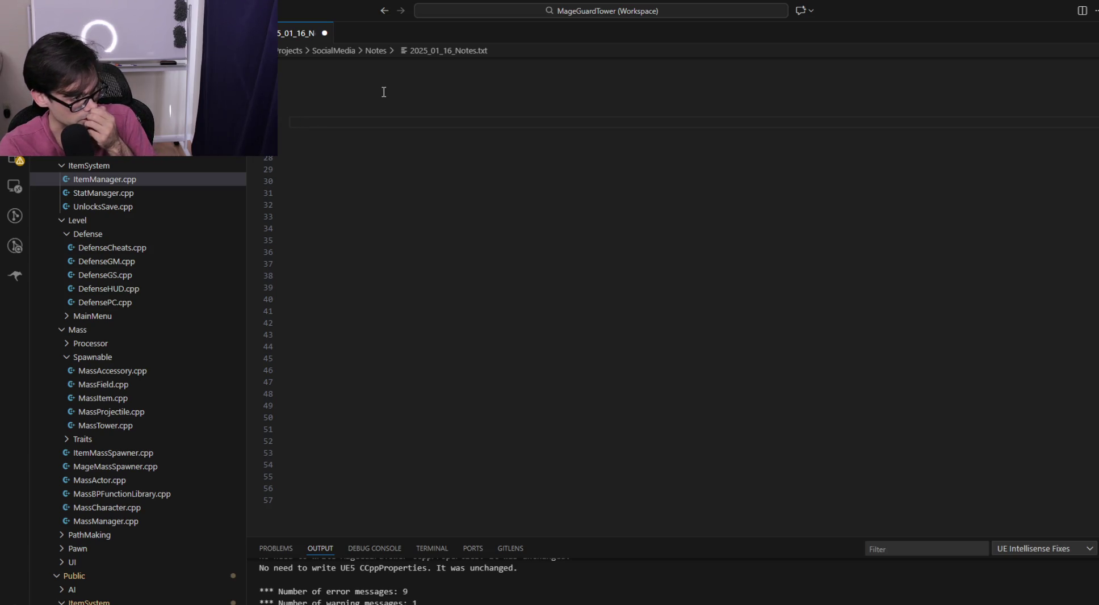
text(F)
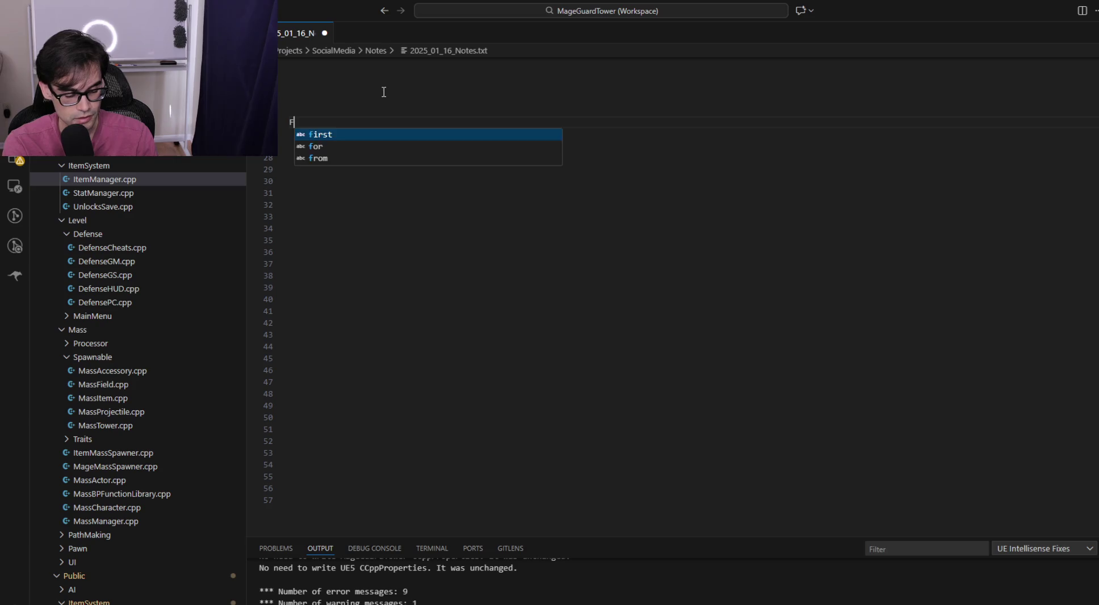
key(BackSpace)
text(Coming back:)
key(Return)
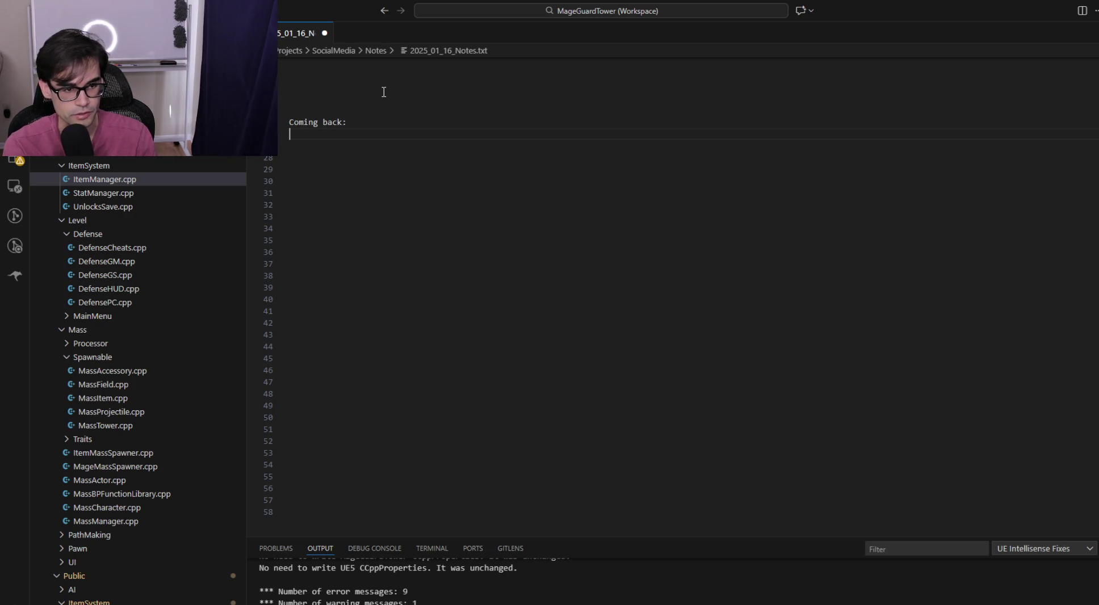
text(We still need to)
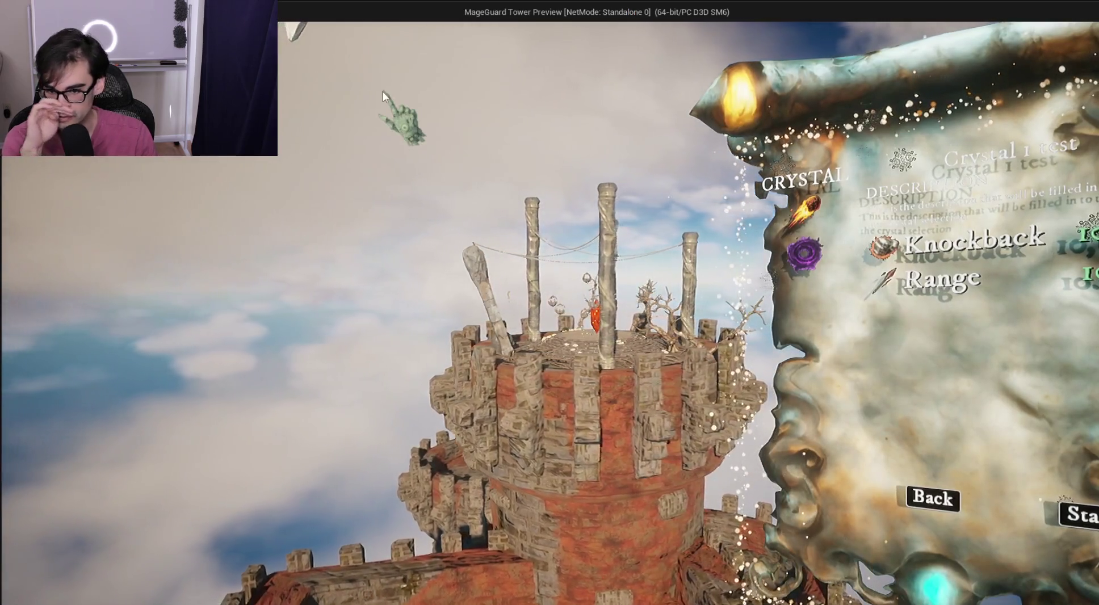
text( a)
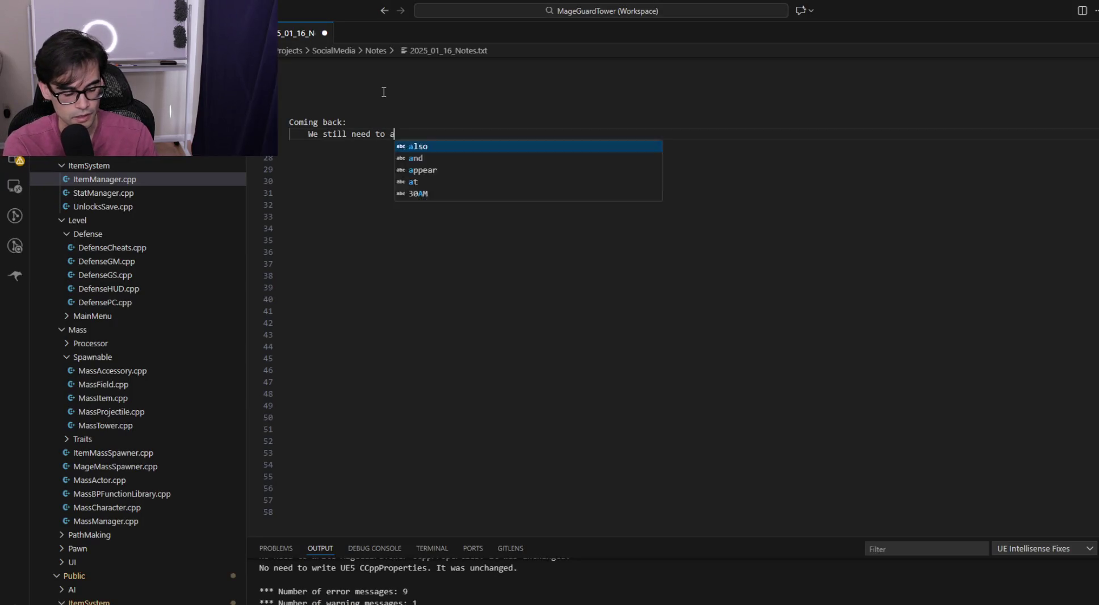
text(uto hover)
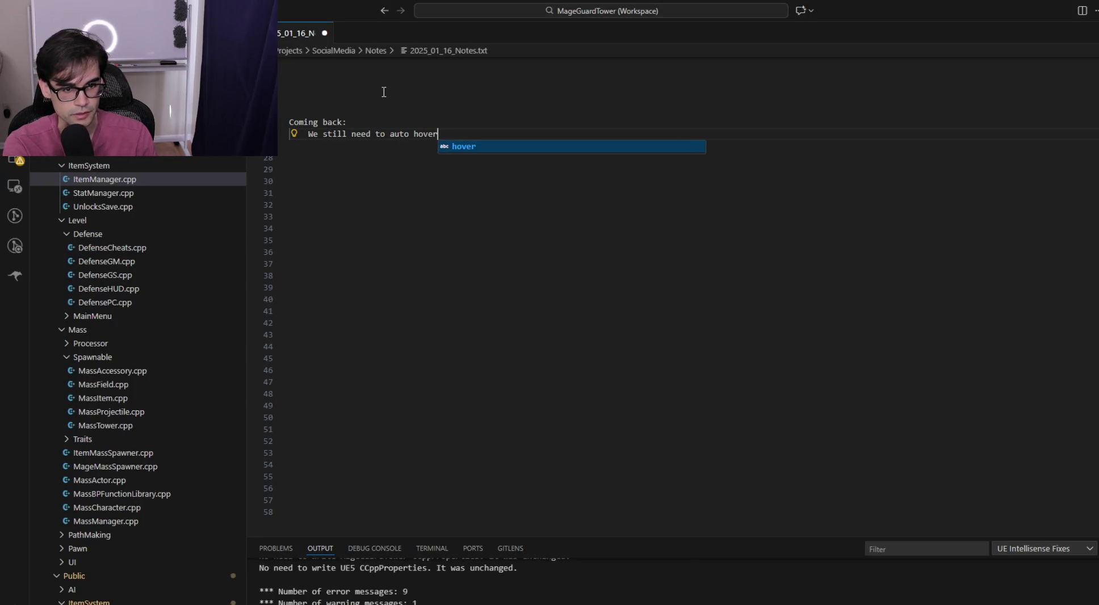
text(, need to )
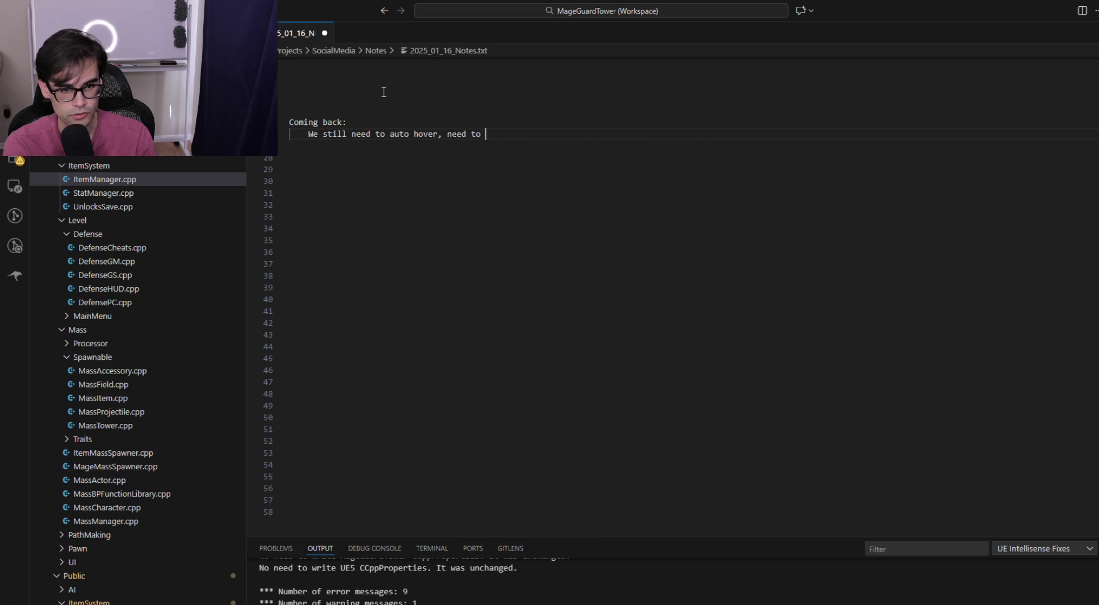
text(pick c)
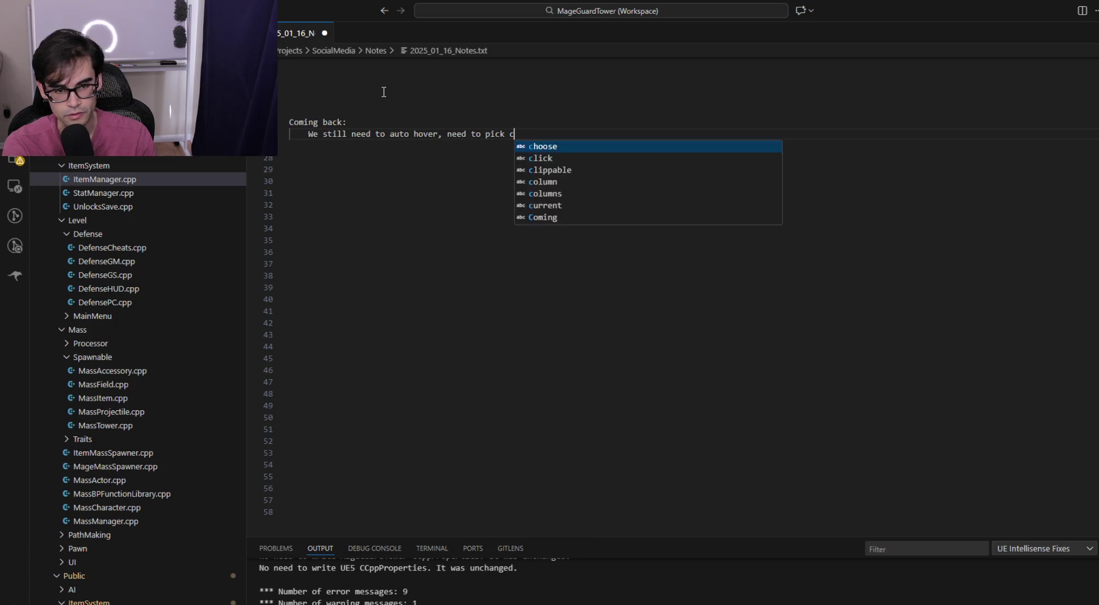
text(rystal by default.)
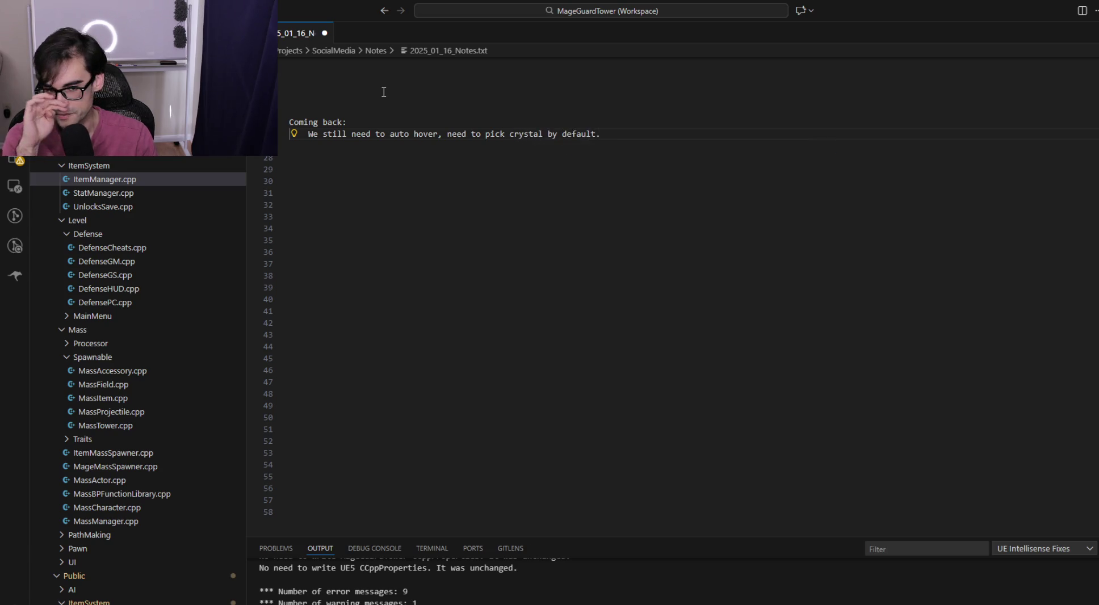
Add a note to populate the defense with the crystal stats on level change
key(Return)
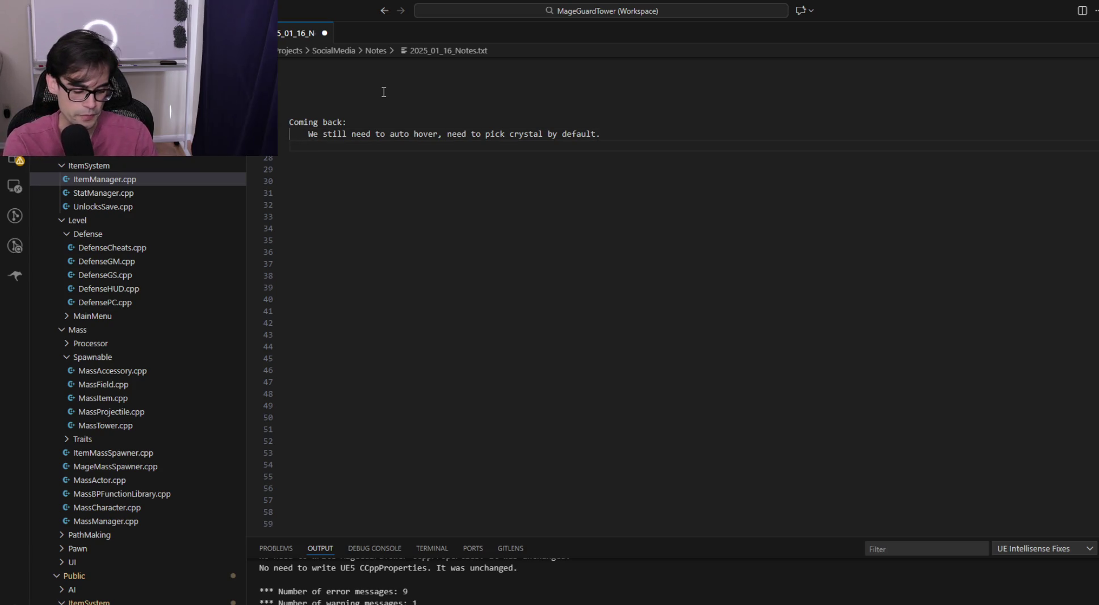
text(We )
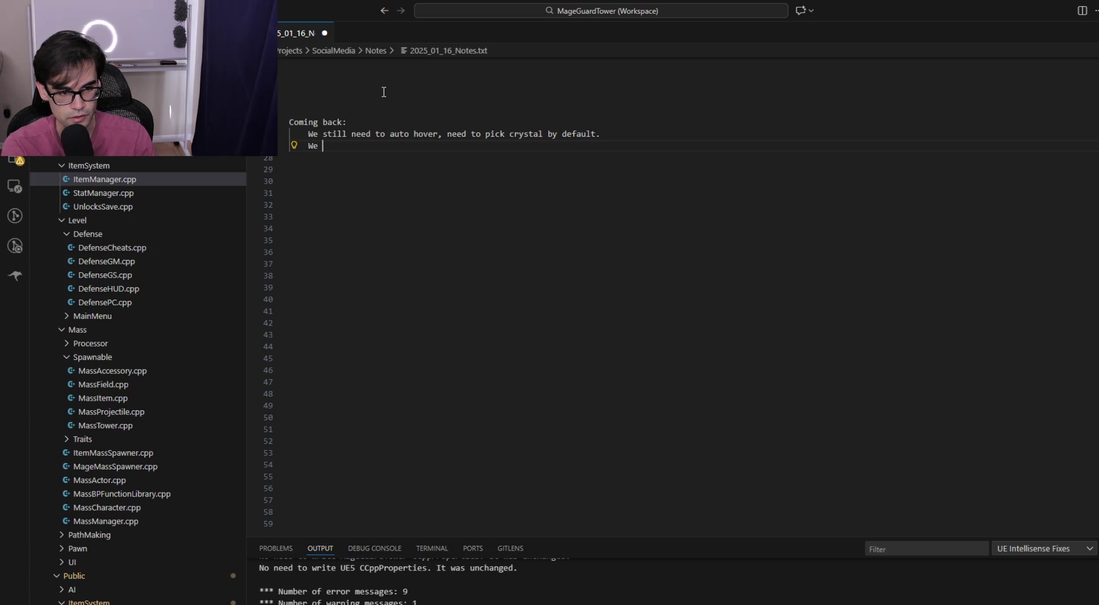
text(still need to )
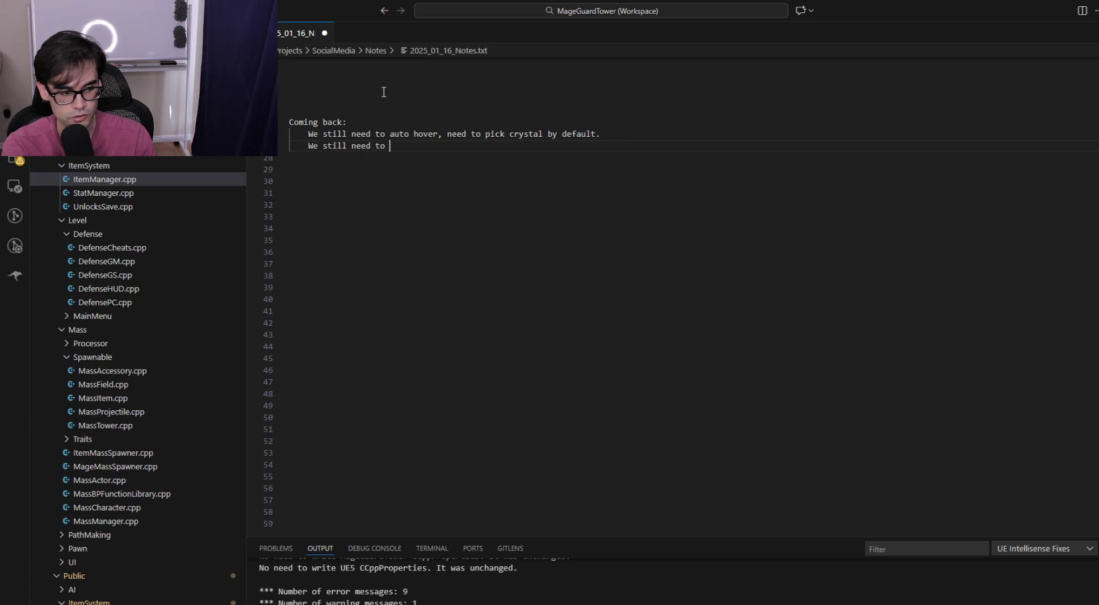
text(on level change, )
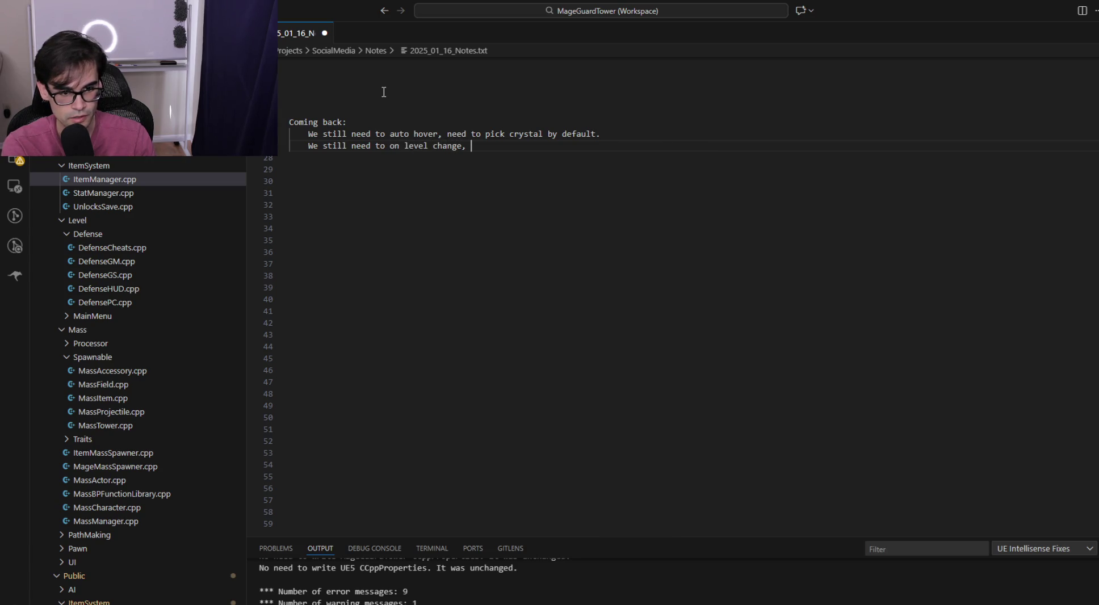
text(popula)
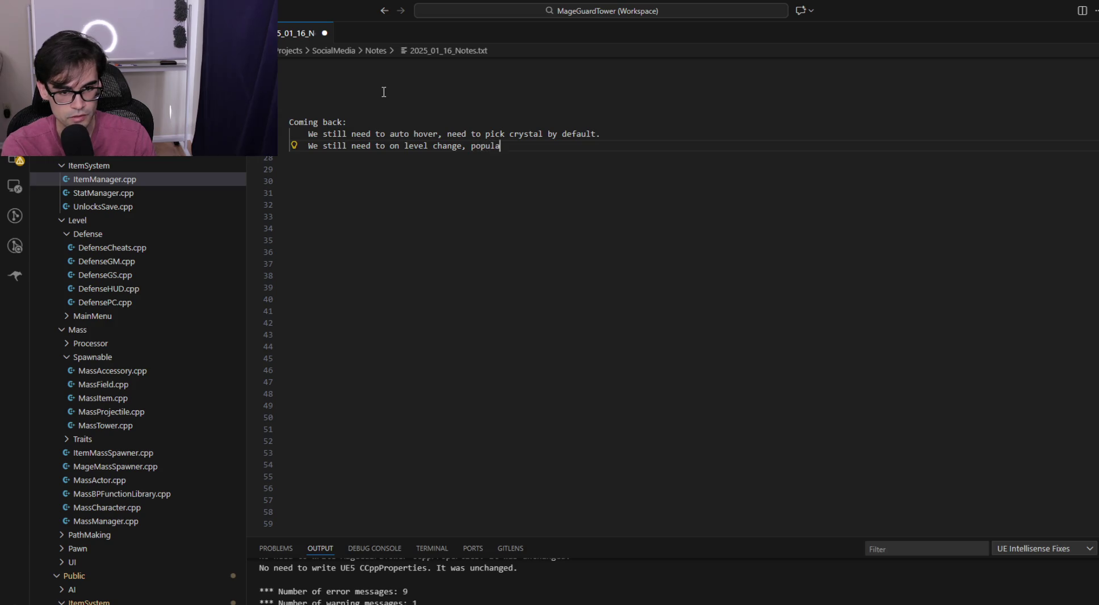
text(te the defnes)
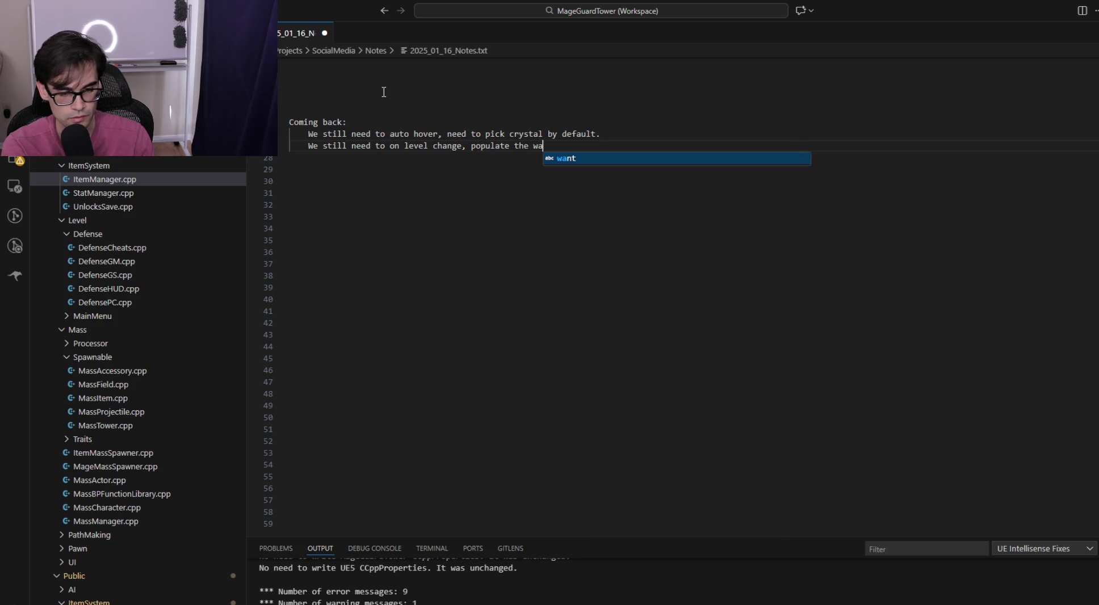
key(BackSpace)
key(BackSpace)
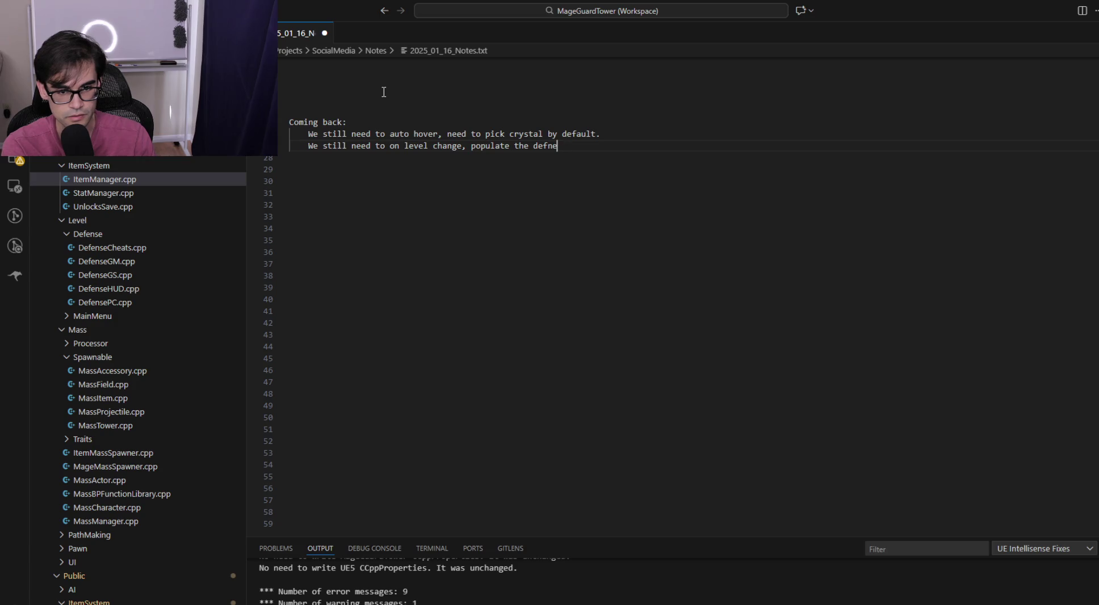
text(nse with the crys)
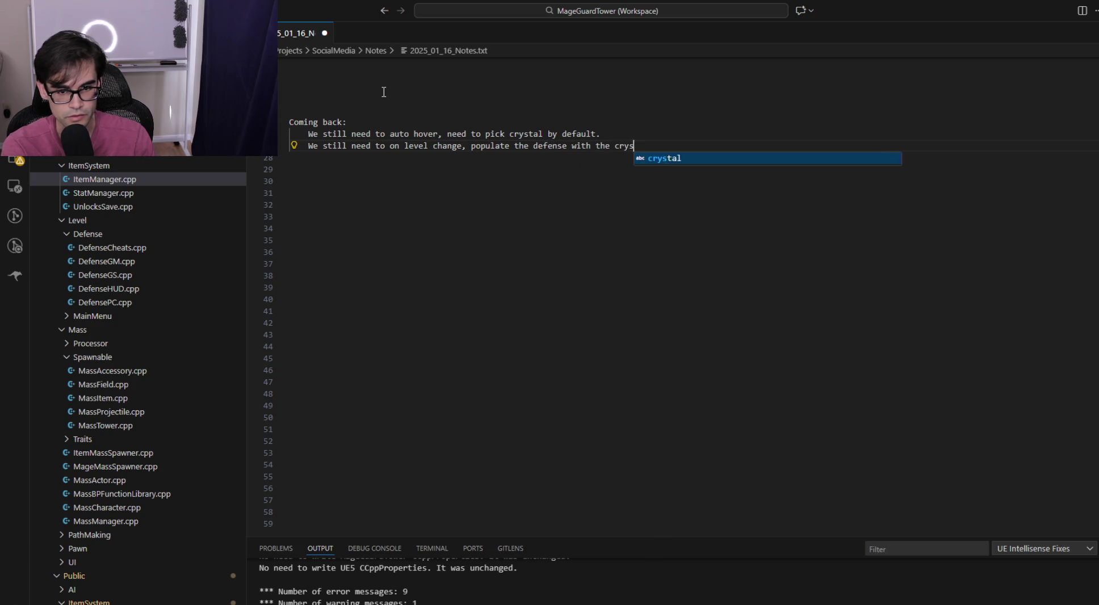
text(tal stats)
key(Return)
Add notes to update the crystal particle effect and polish up the crystal UI selection
text(We )
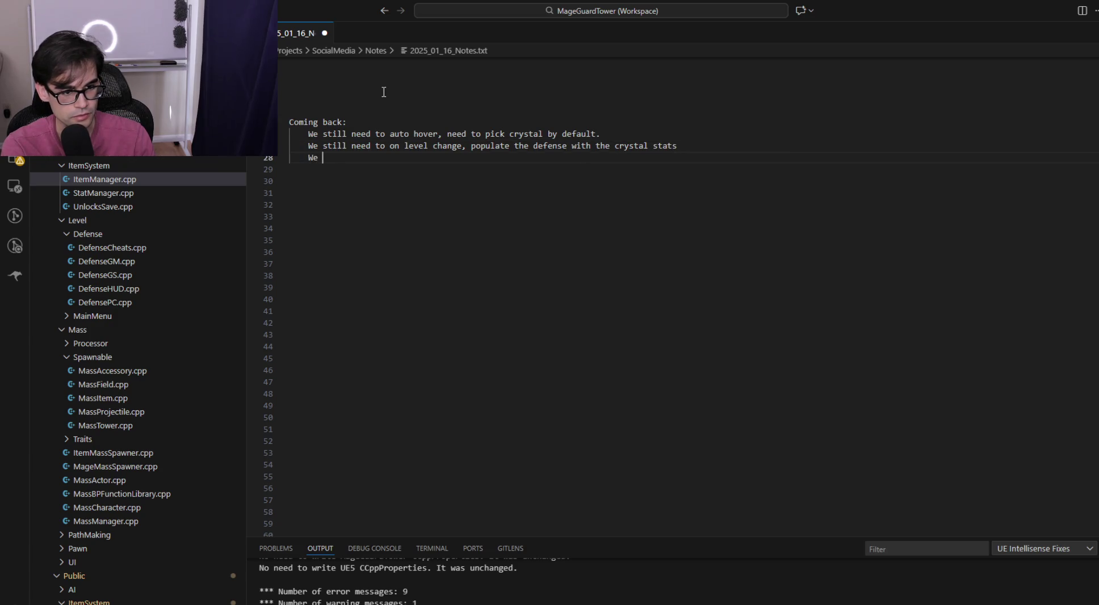
text(need to )
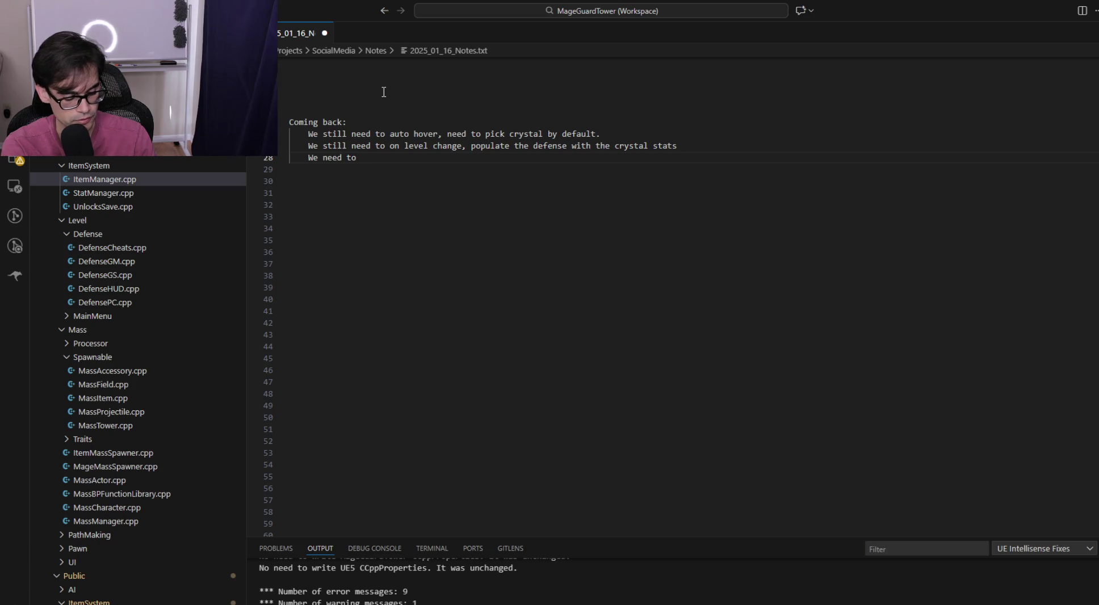
text(update the )
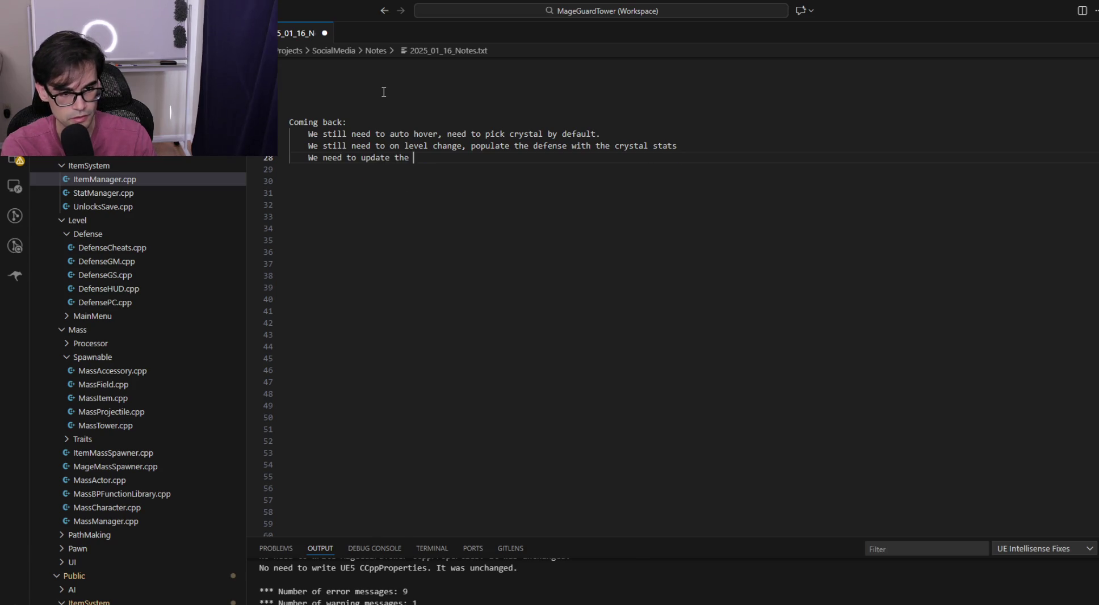
text(crystal itse)
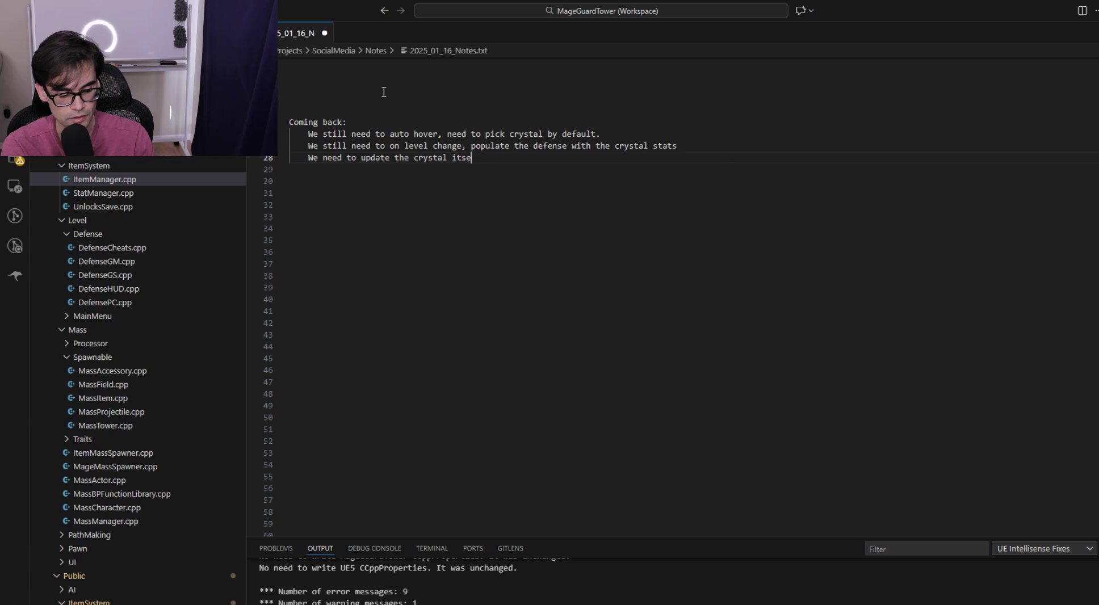
text(lf wi)
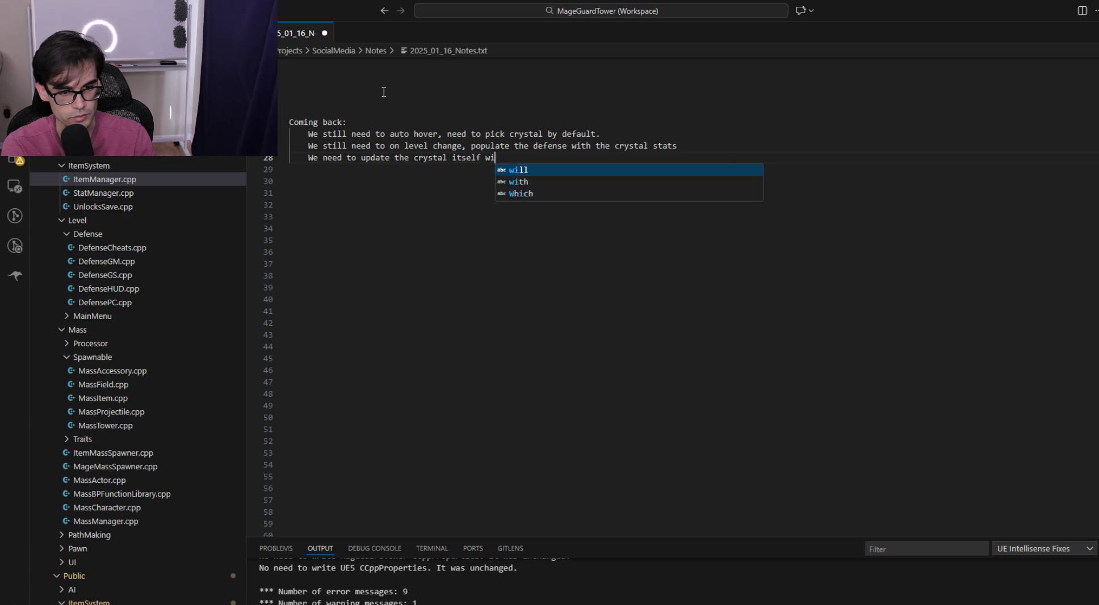
text(th the givn)
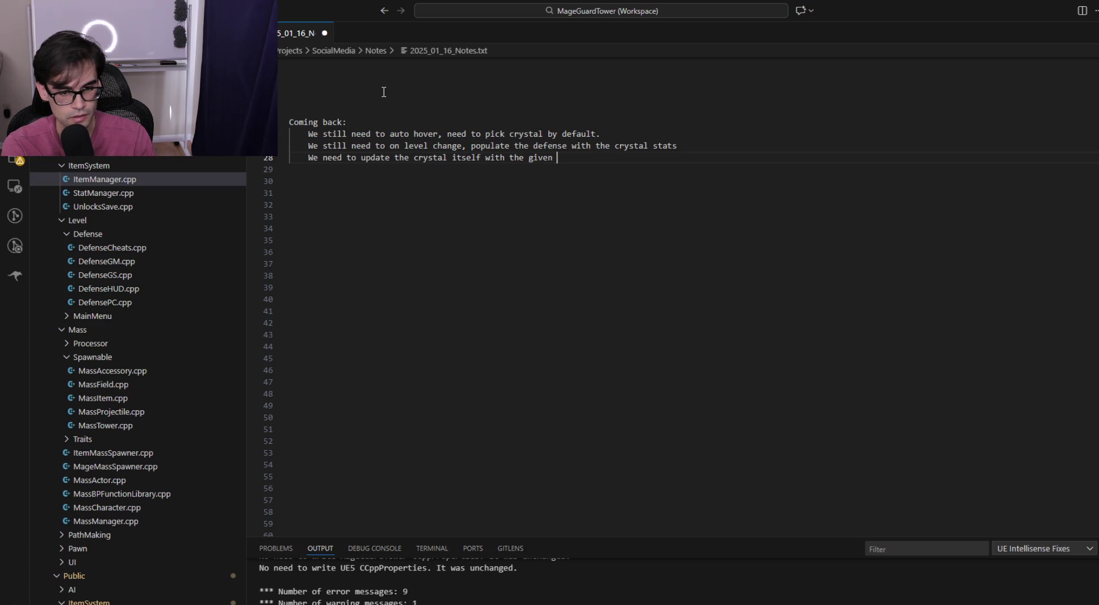
key(ctrl+BackSpace)
key(ctrl+BackSpace)
key(ctrl+BackSpace)
text(3D)
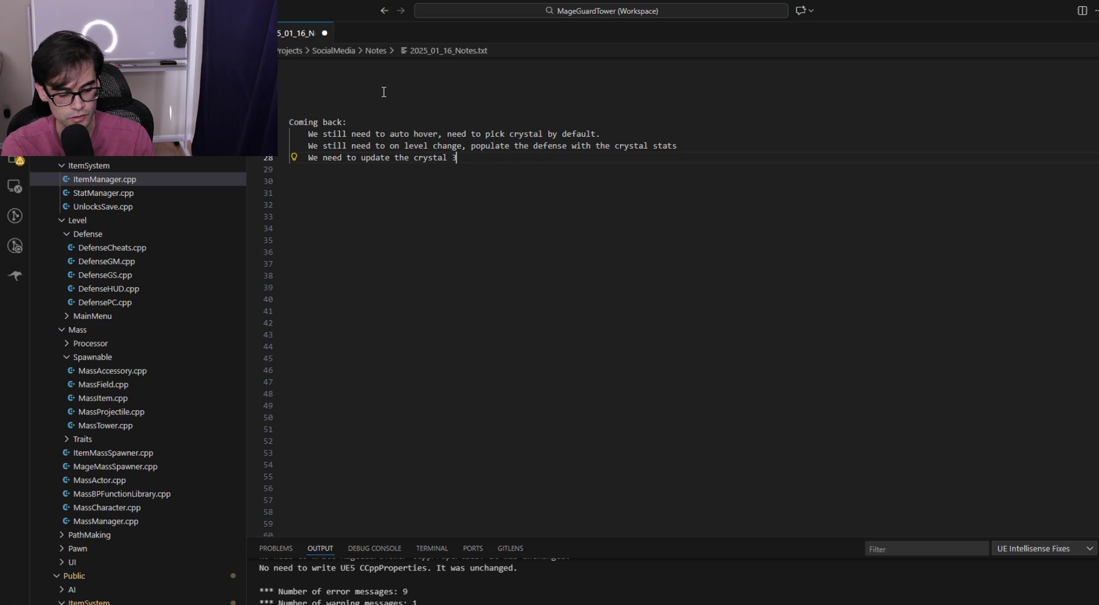
key(ctrl+BackSpace)
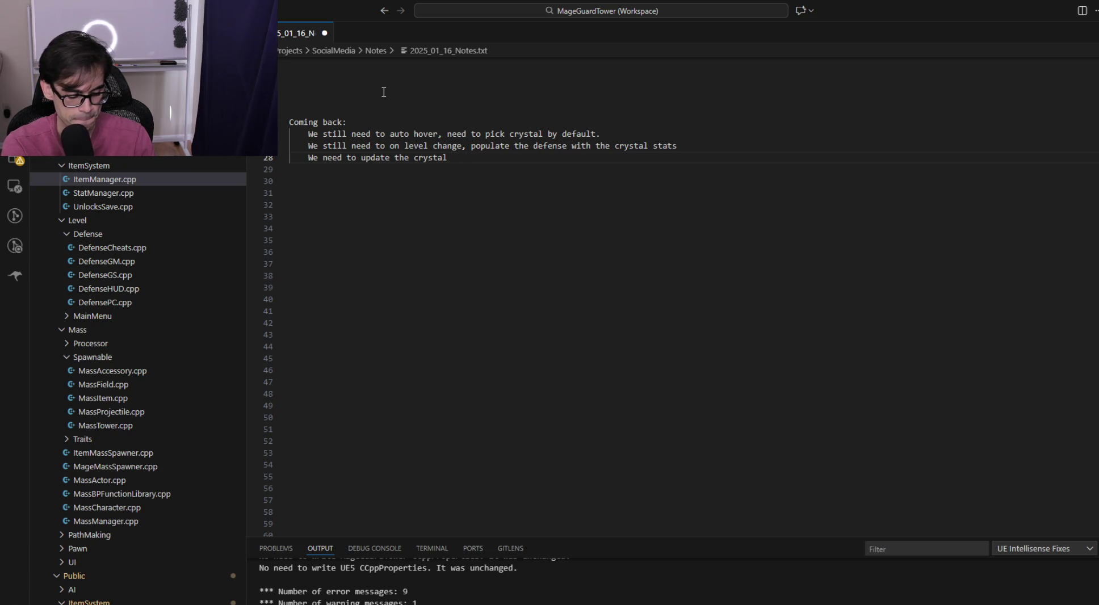
text(particle effect)
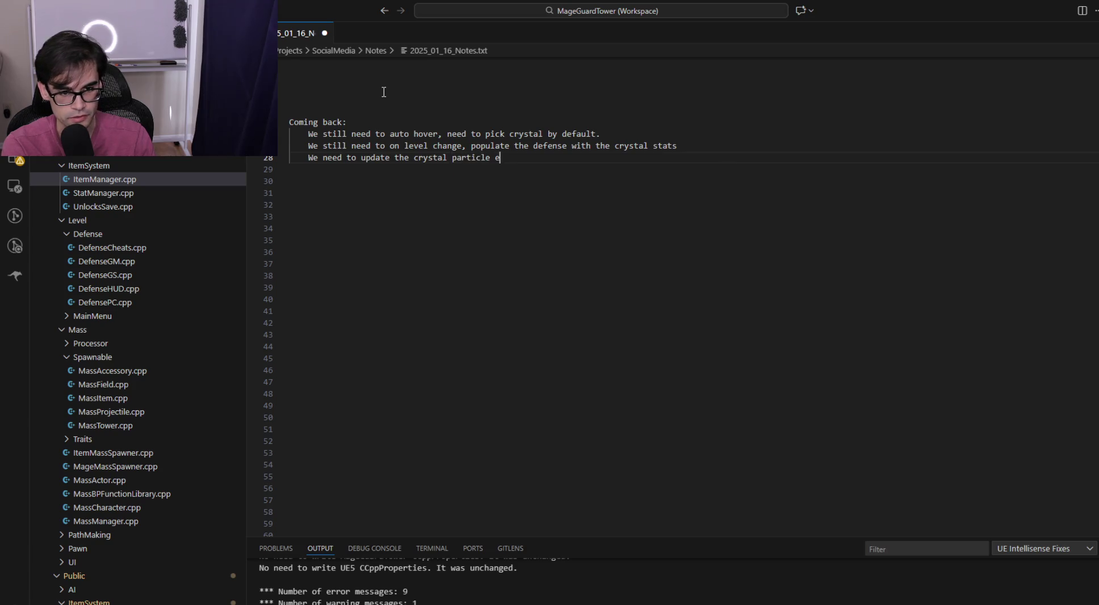
key(Return)
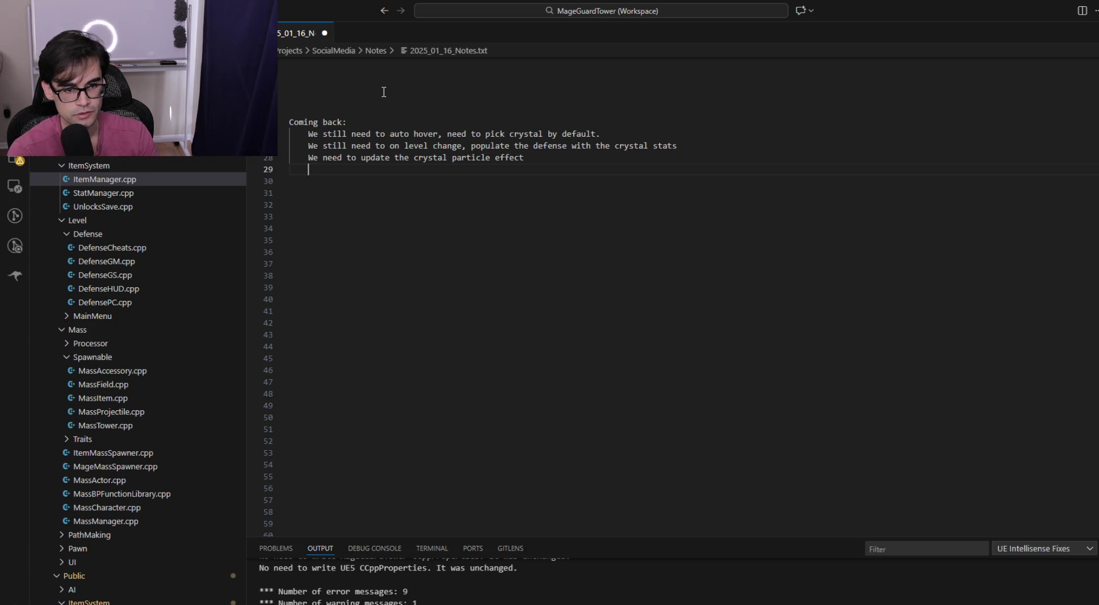
text(P)
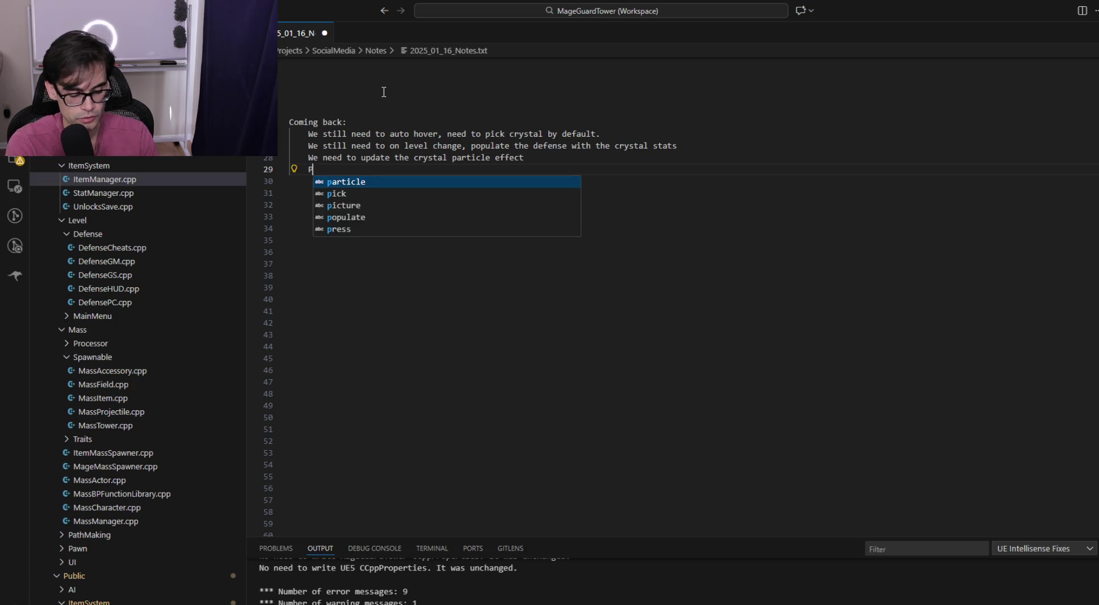
text(olish up the )
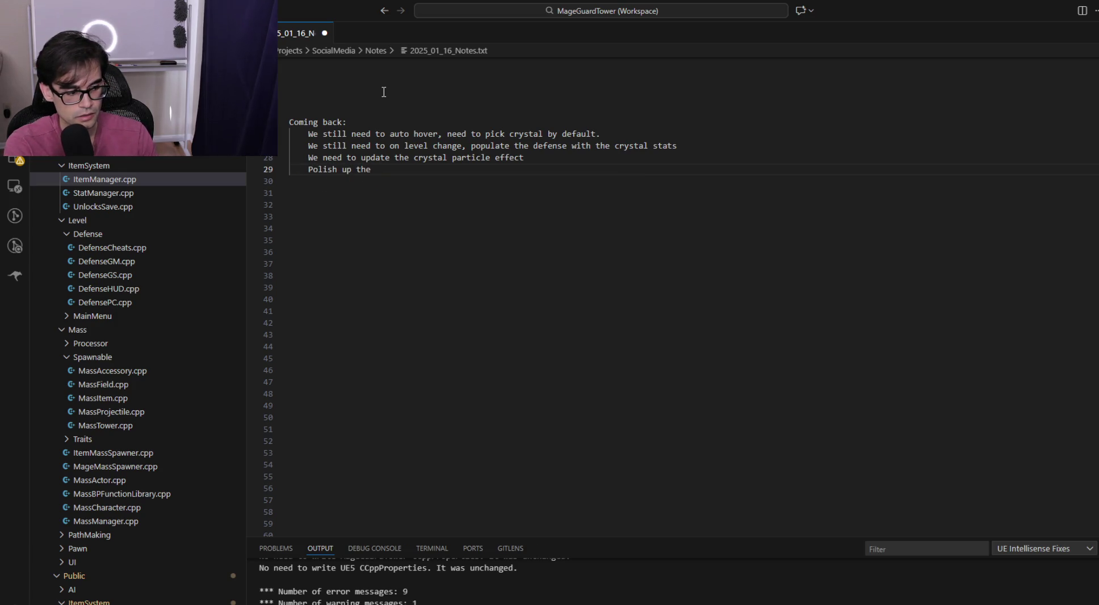
text(cry)
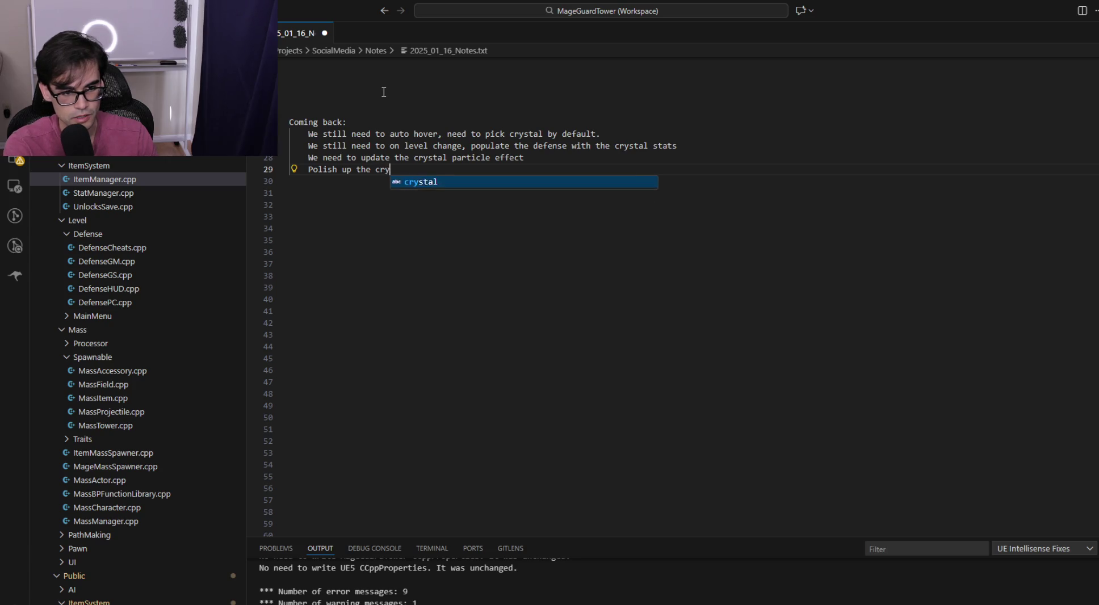
text(stal UI selection)
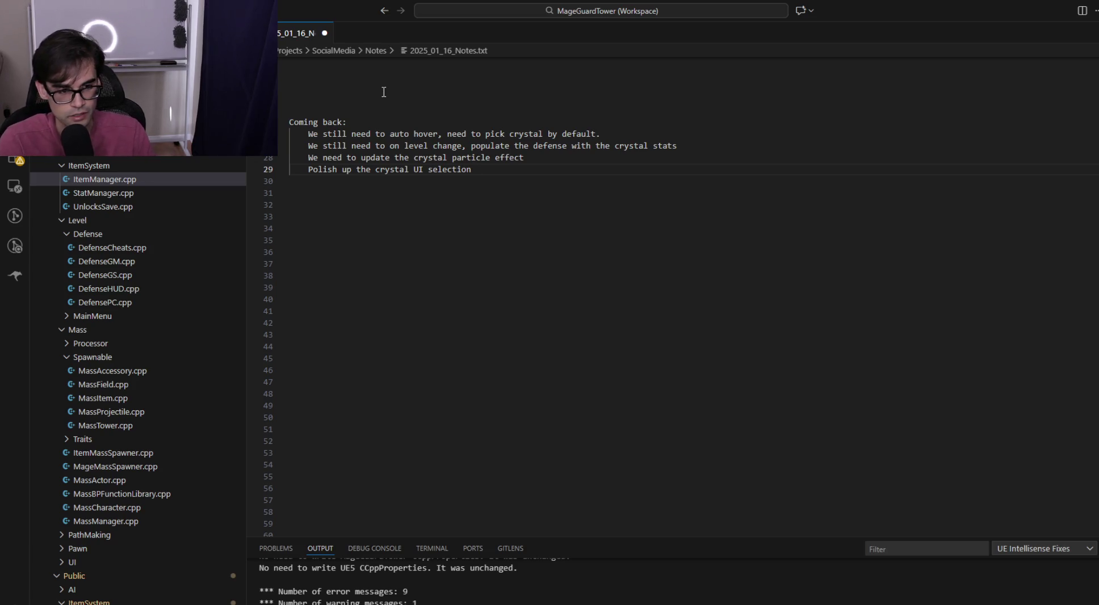
Add the notes 'We also need icons for the crystals.' and 'Need to define crystals themselves'
key(Return)
text(We s)
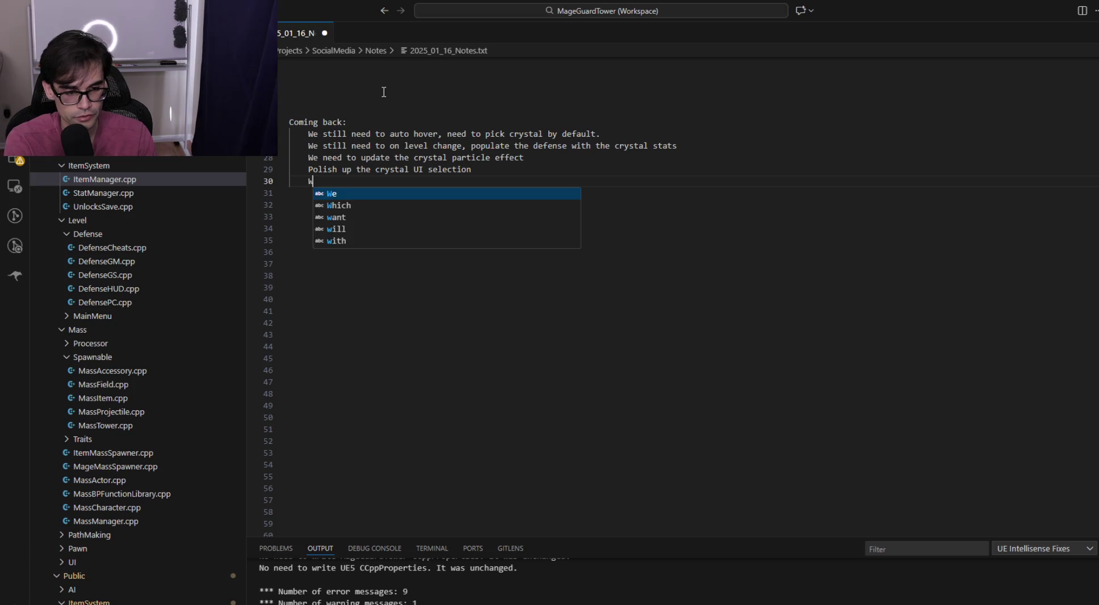
key(BackSpace)
text(also need )
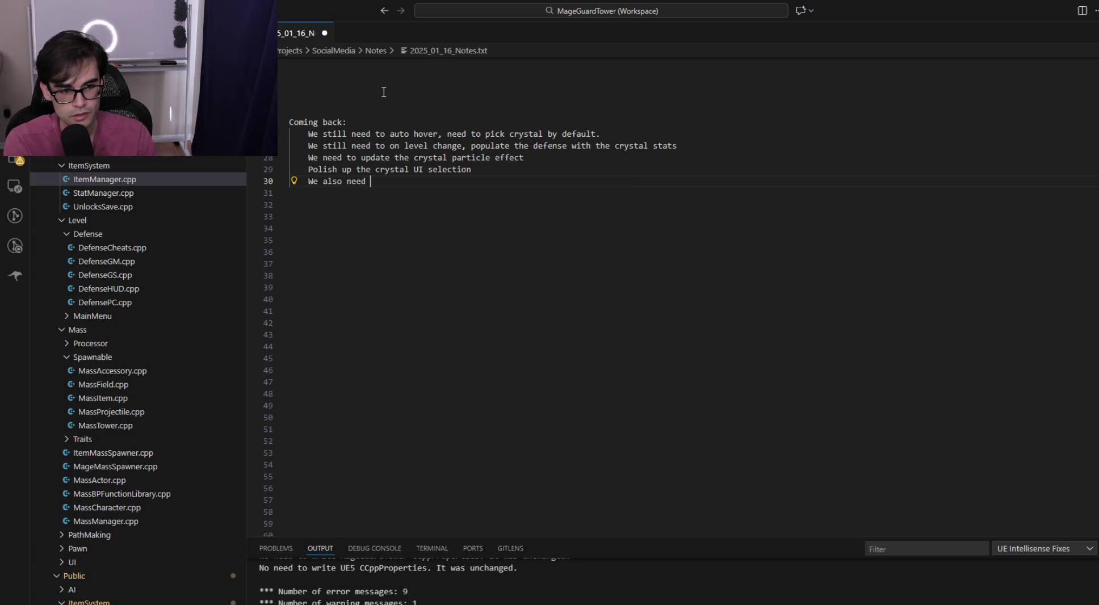
text(pictures)
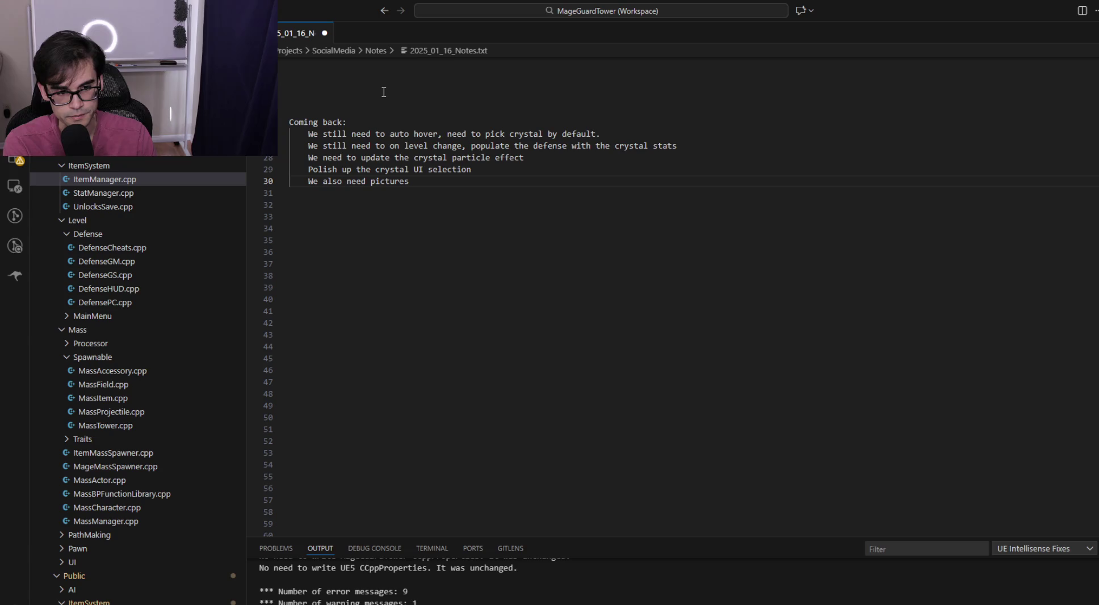
key(ctrl+shift+Left)
text(icons)
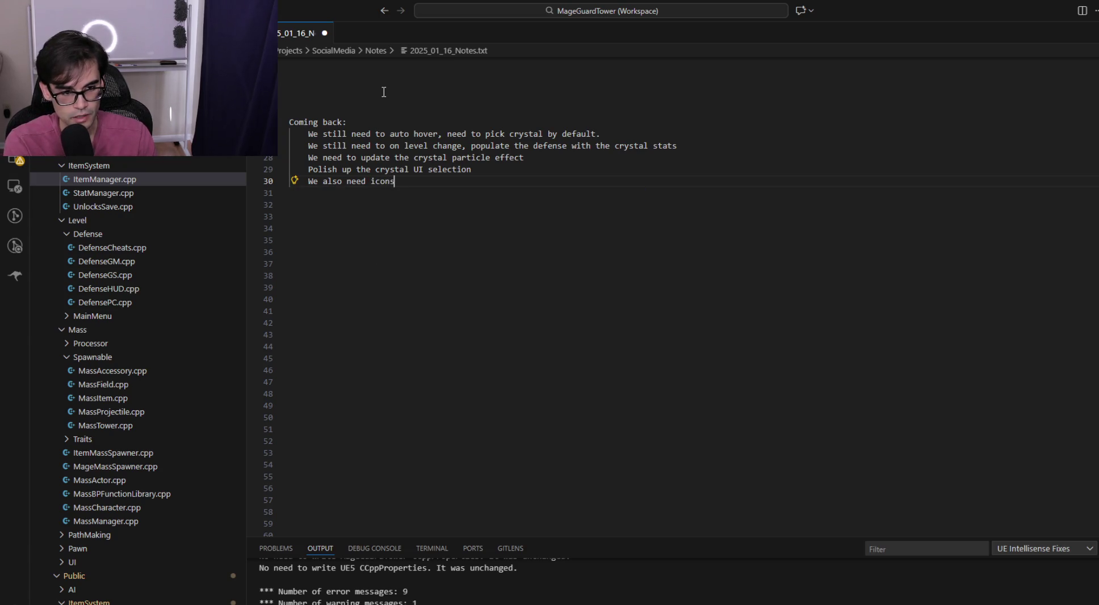
text( for the crystals.)
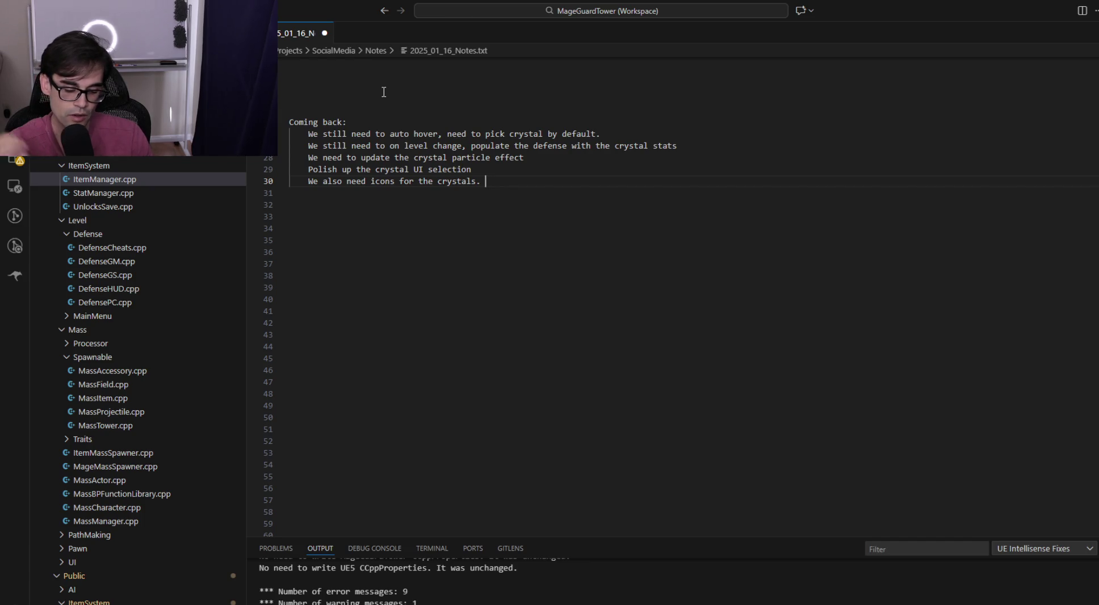
text(Need )
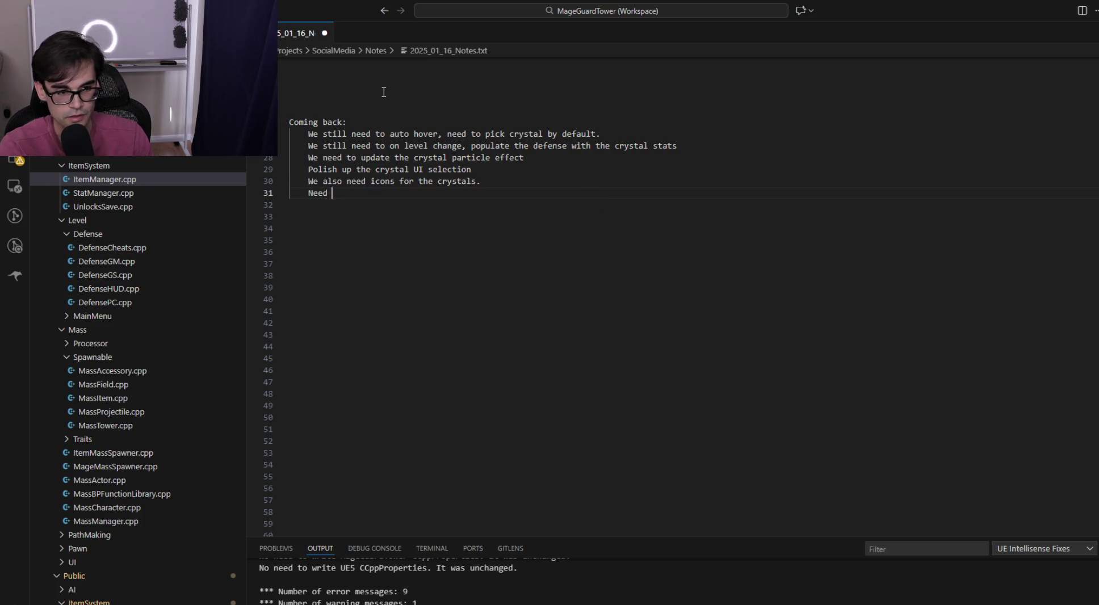
text(to define cry)
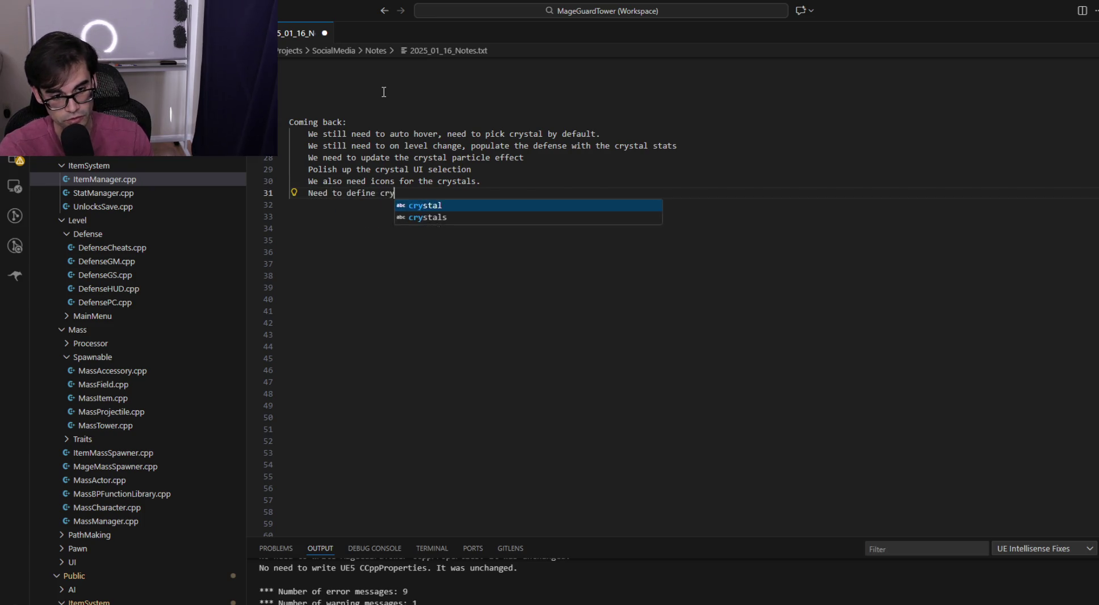
text(stals themselves)
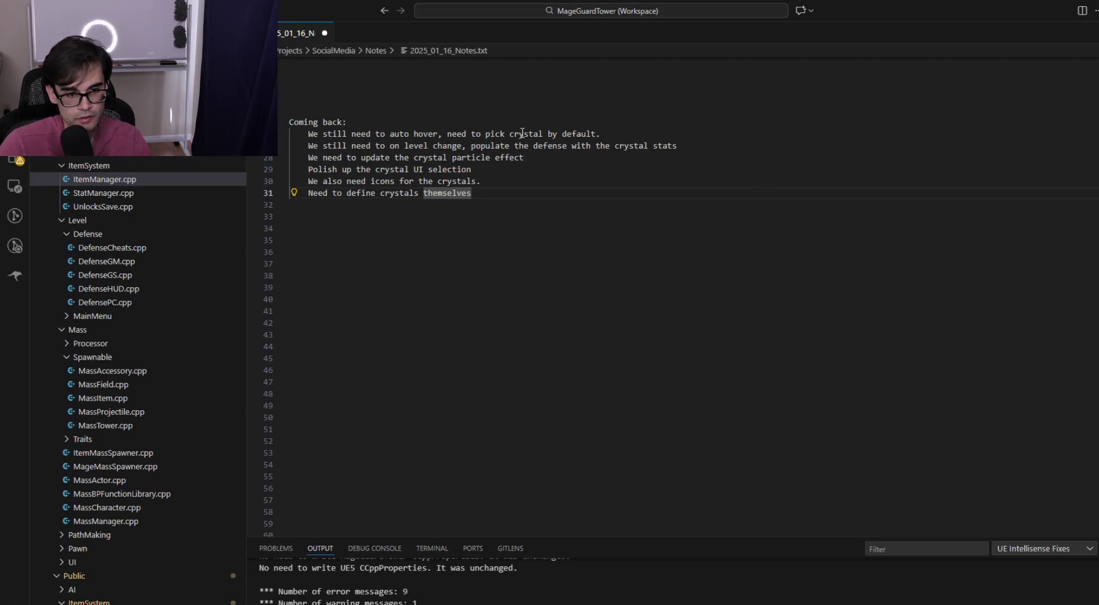
key(Return)
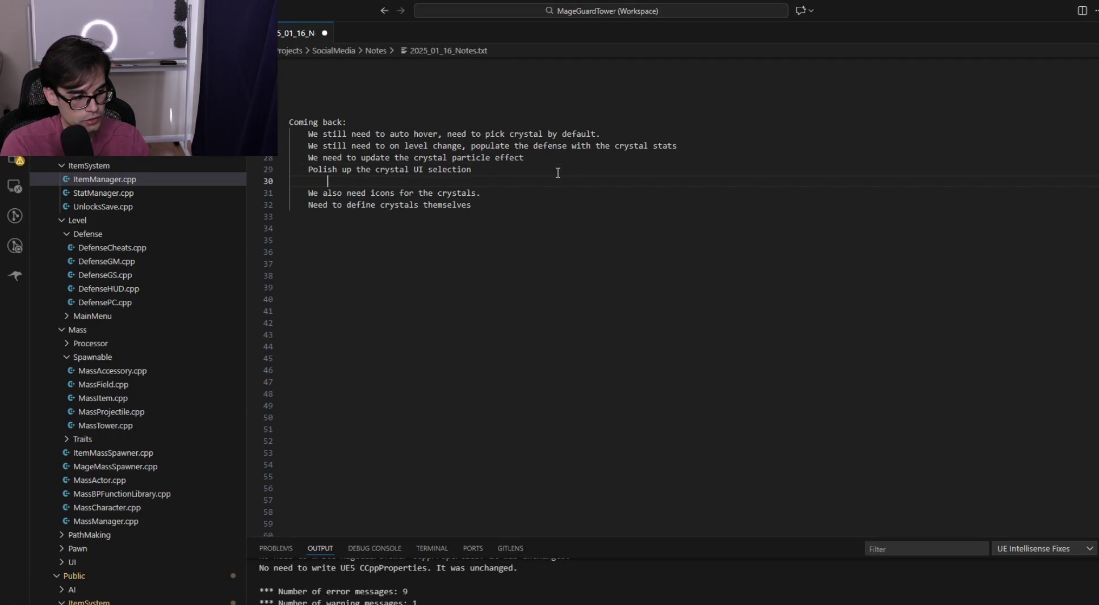
Add an indented 'Add scroll box for crystals' note and check the running game
key(Tab)
text(Add scroll box )
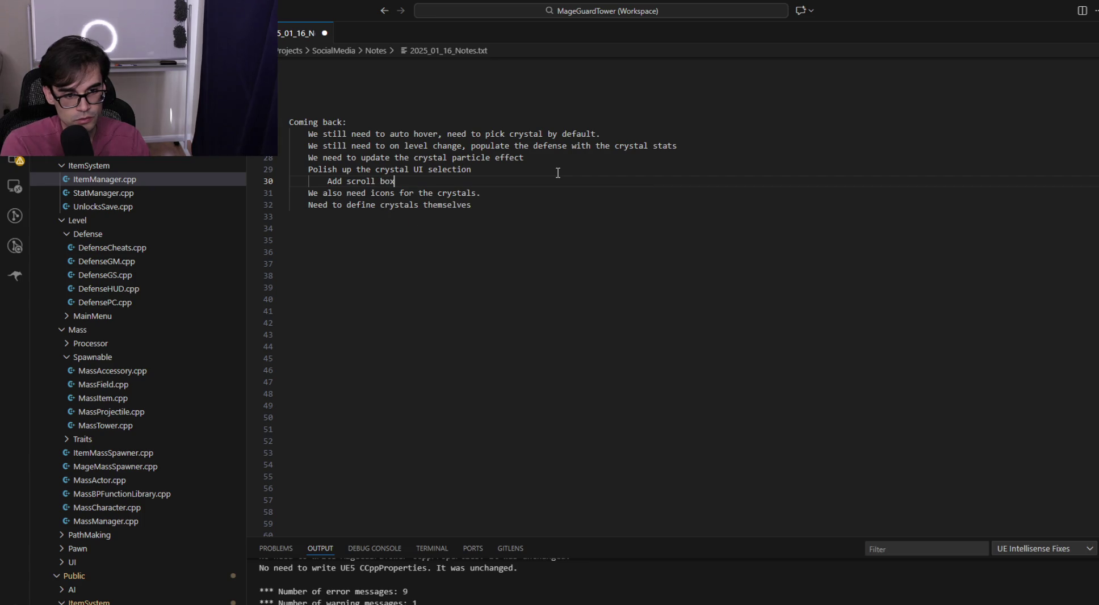
text(for crystals)
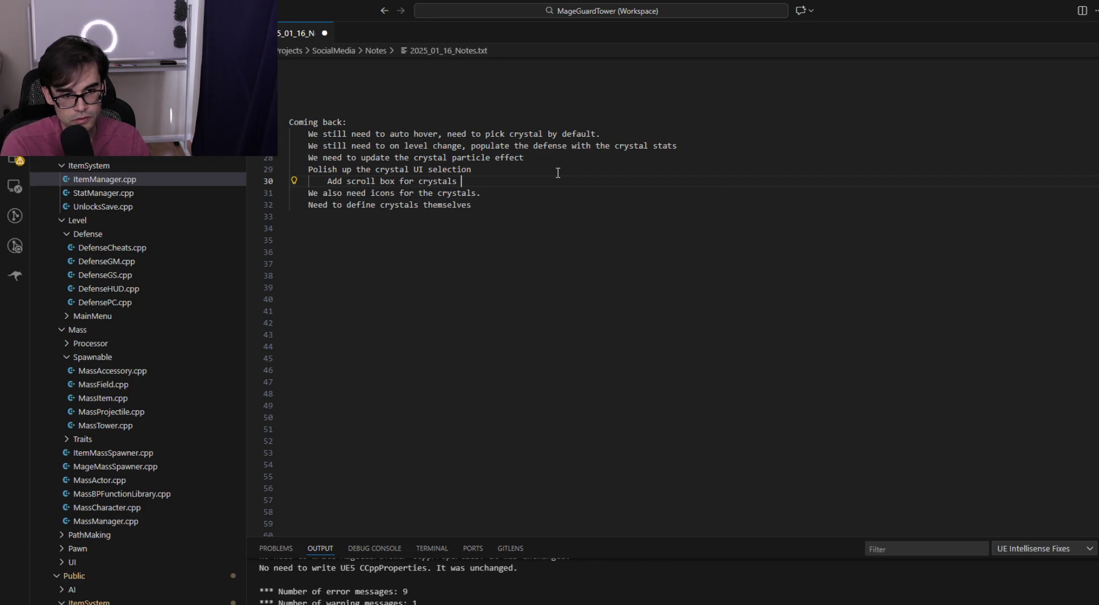
key(alt+Tab)
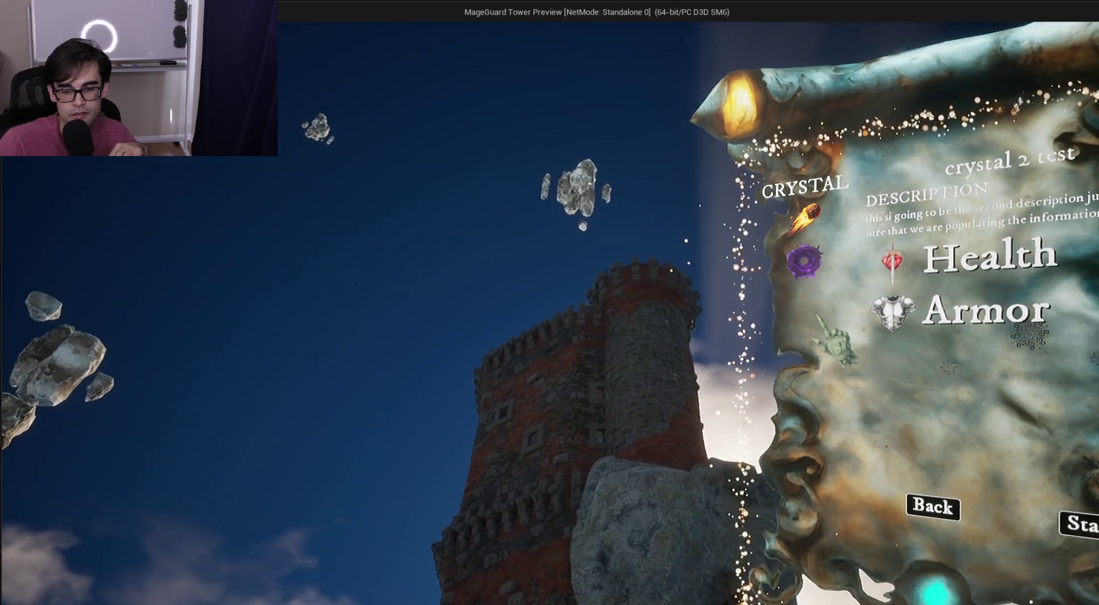
Delete the scroll box note and return to the running game preview
key(alt+Tab)
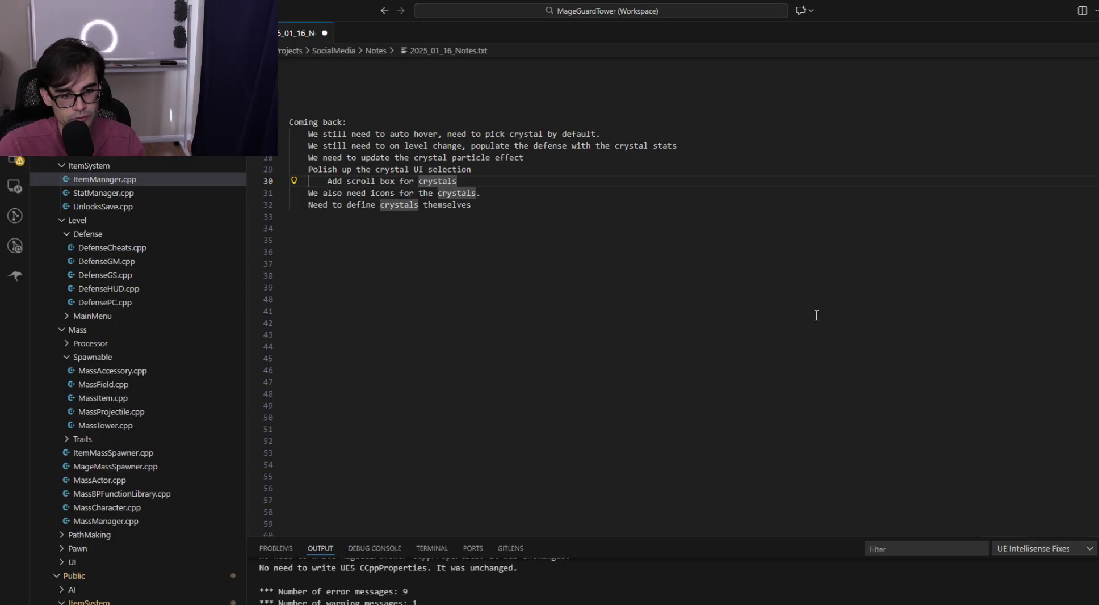
key(shift+Home)
key(shift+Home)
key(BackSpace)
key(BackSpace)
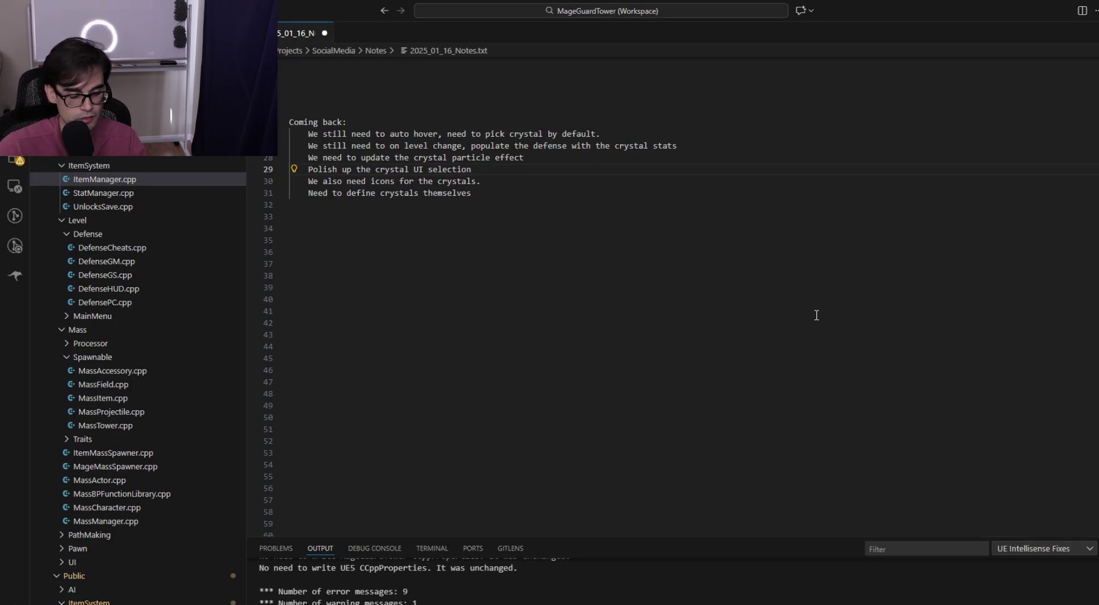
key(alt+Tab)
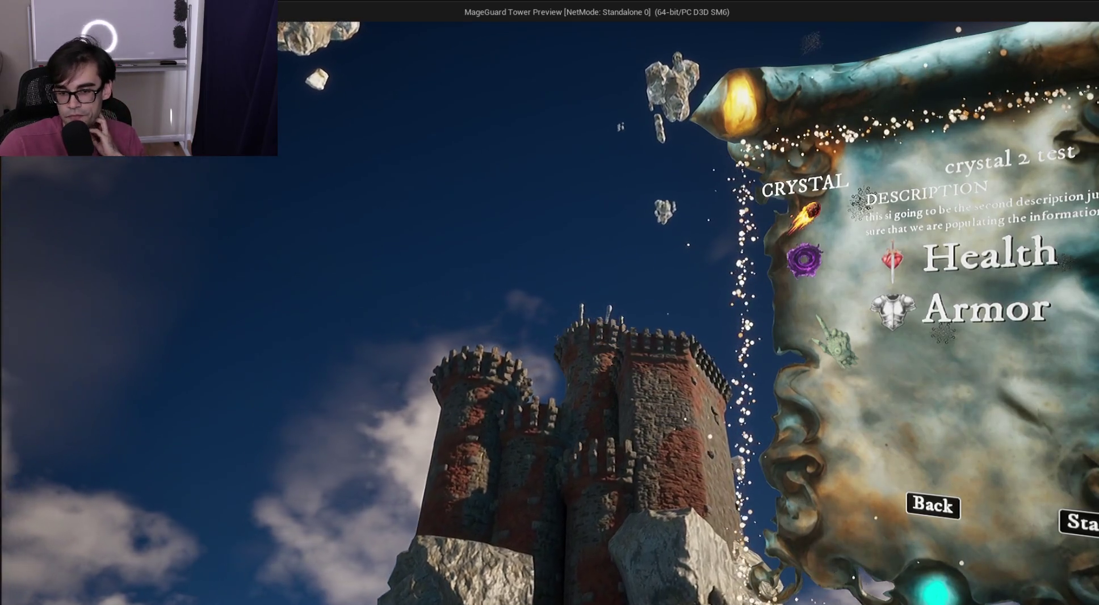
Toggle with Up/Down between Crystal 1 test (Knockback, Range) and crystal 2 test (Health, Armor)
key(Down)
key(Down)
key(Down)
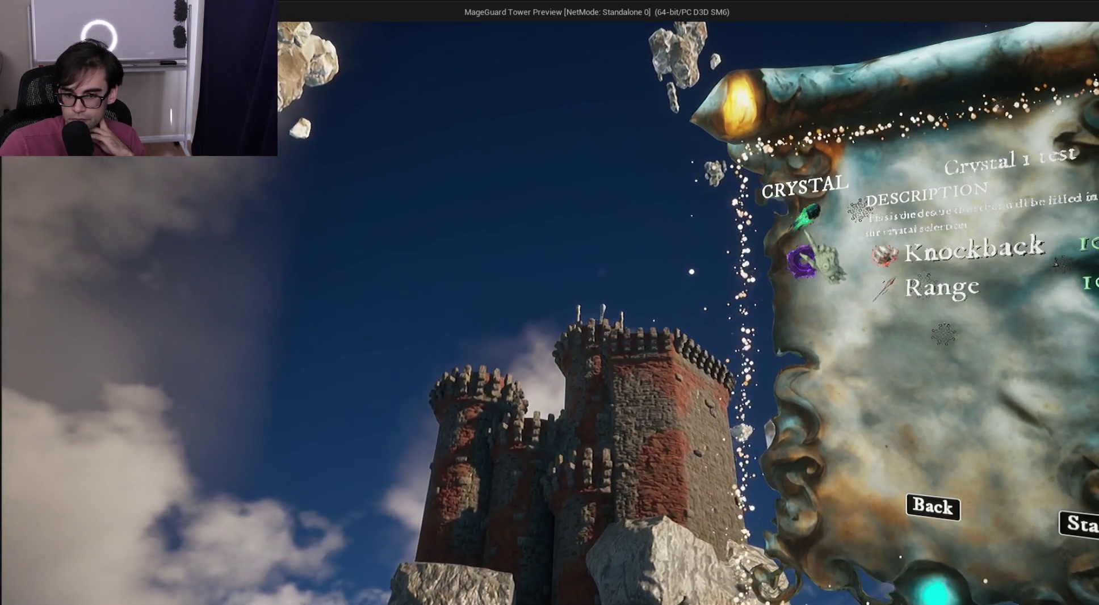
key(Down)
key(Down)
key(Down)
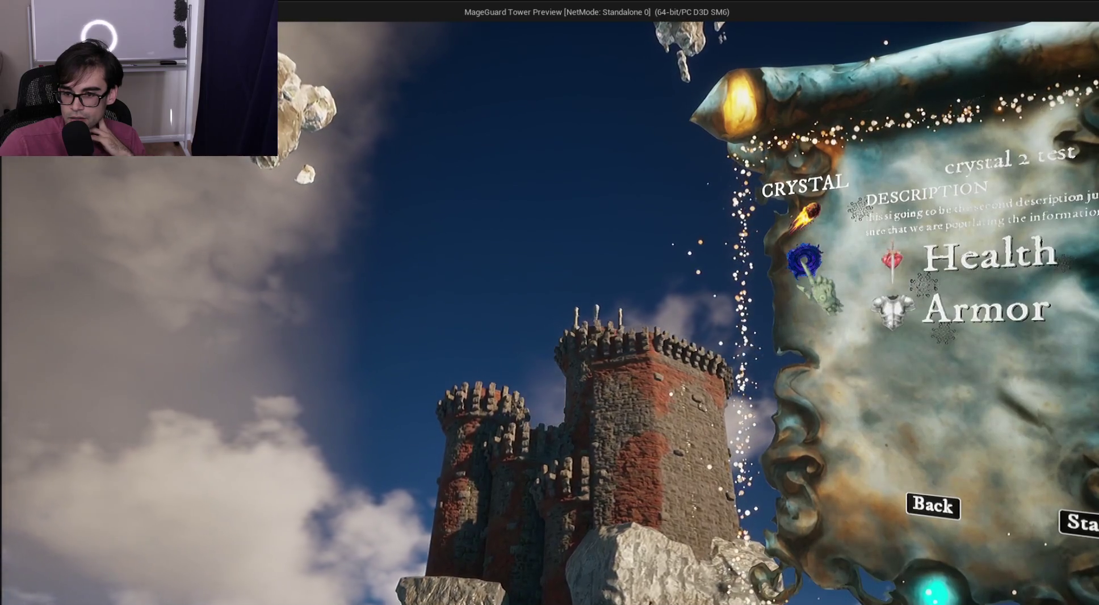
key(Down)
key(Down)
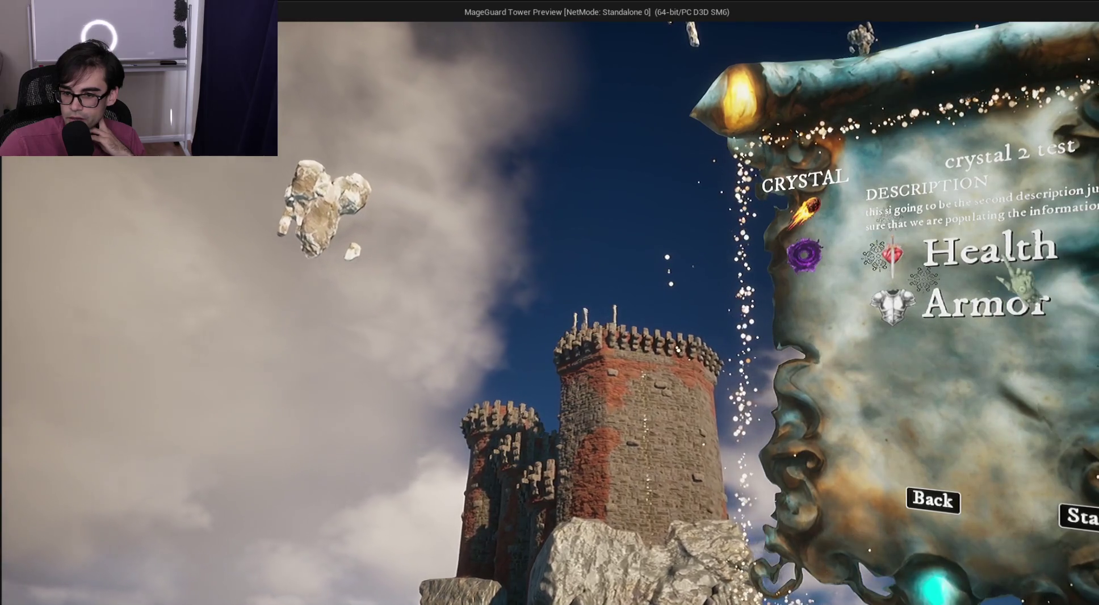
key(Down)
key(Down)
key(Down)
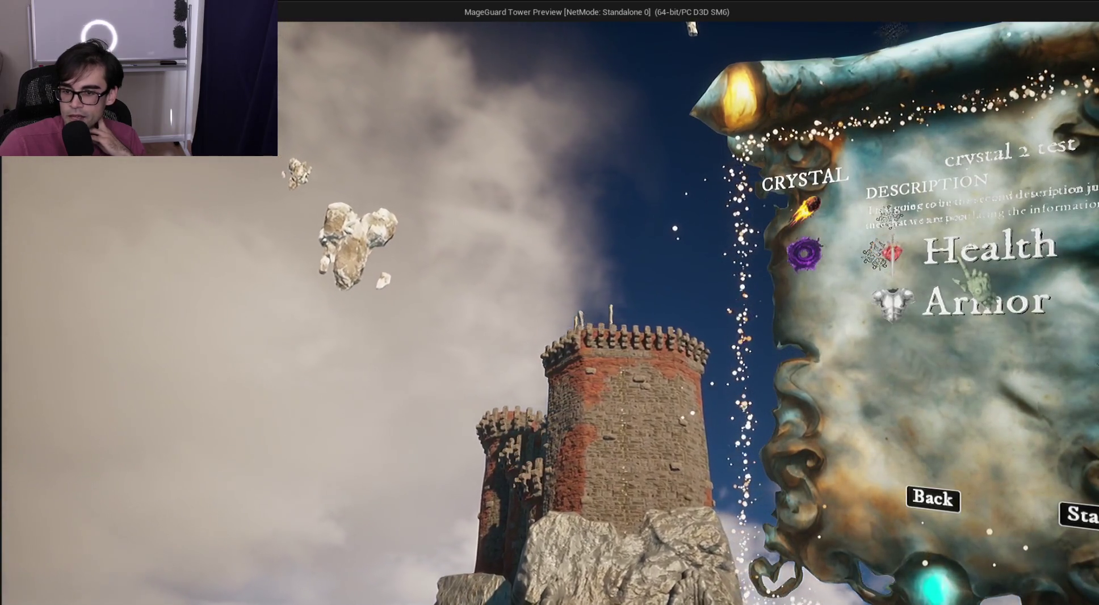
key(Down)
key(Down)
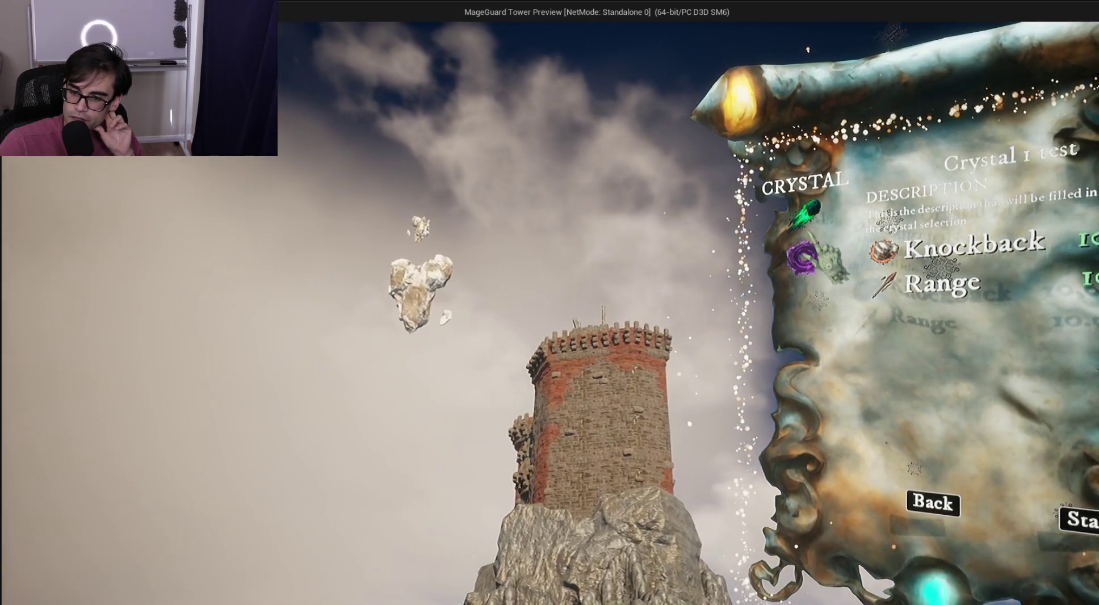
key(Down)
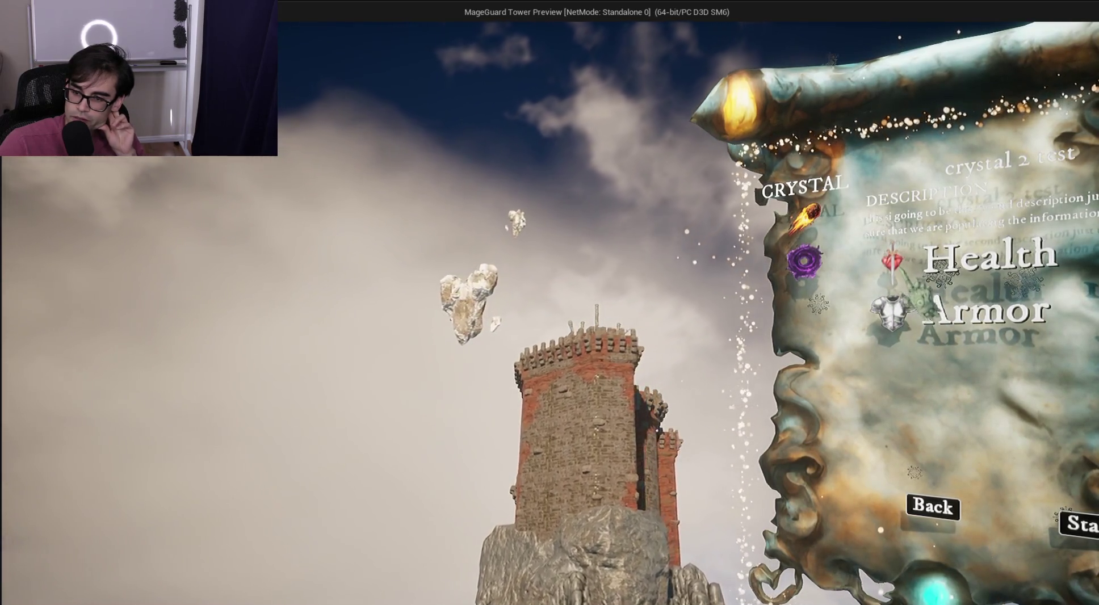
key(Up)
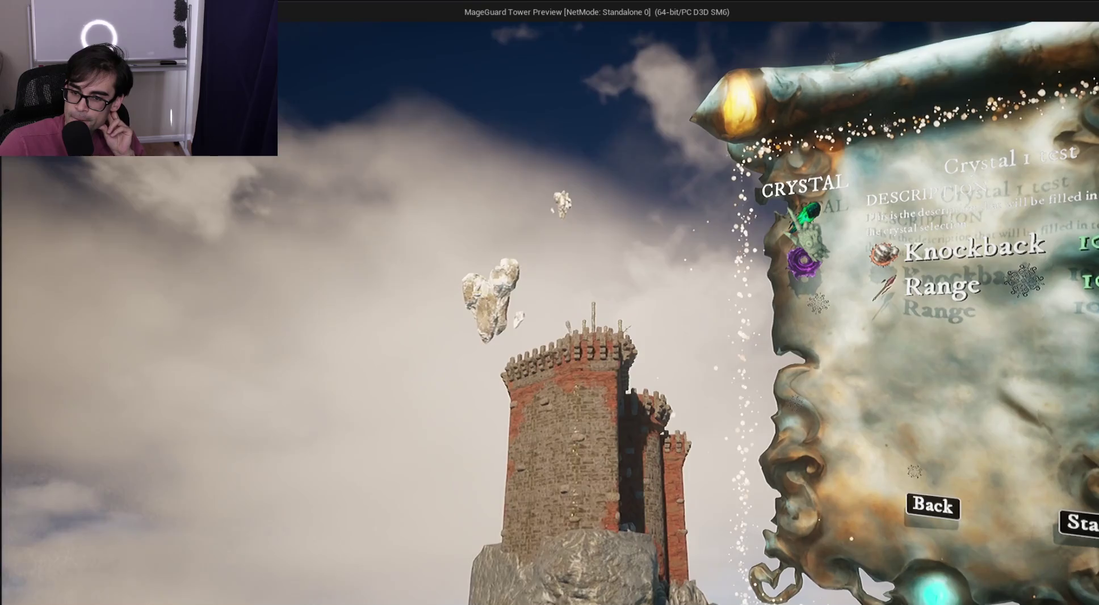
key(Down)
key(Up)
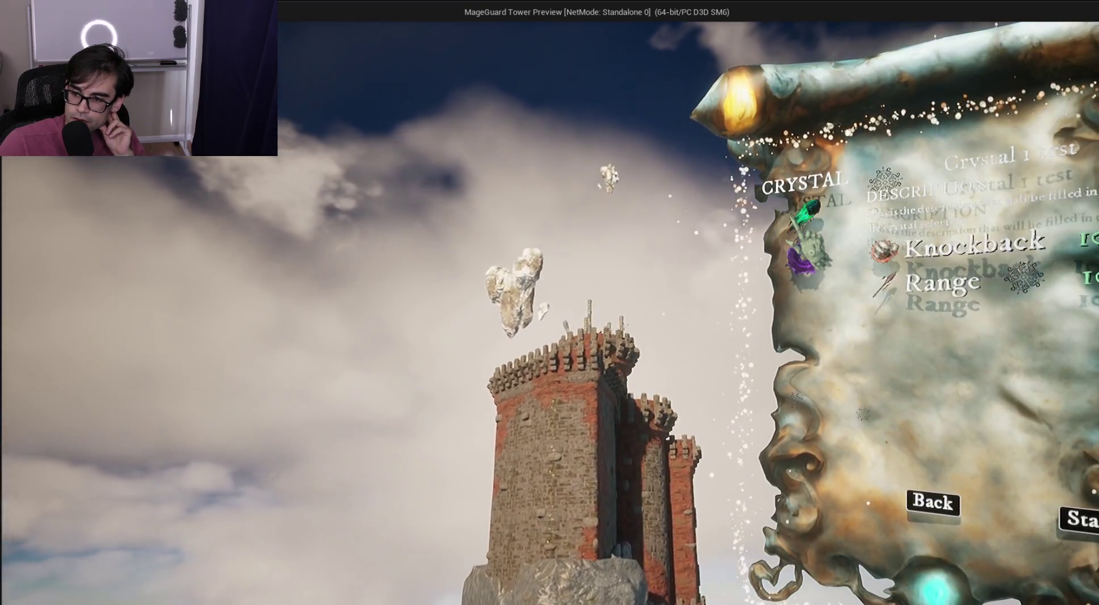
key(Down)
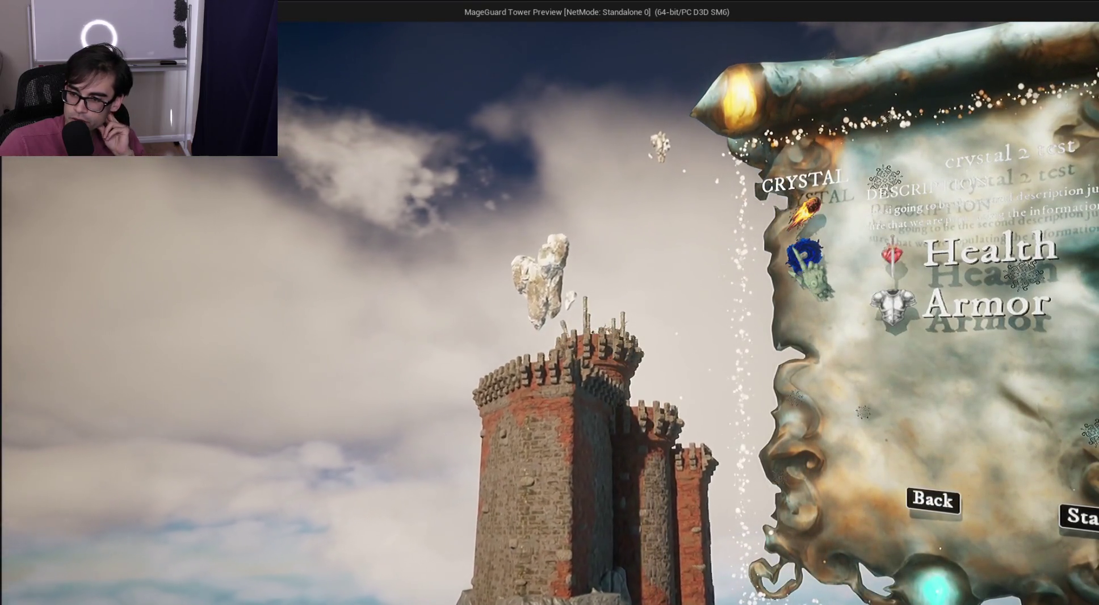
key(Up)
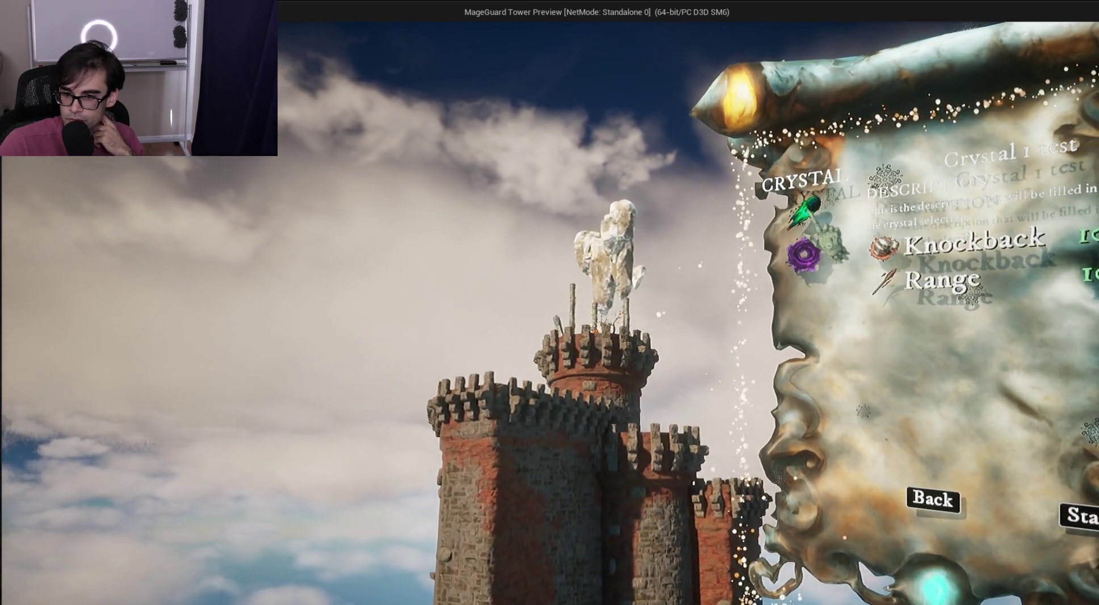
key(Down)
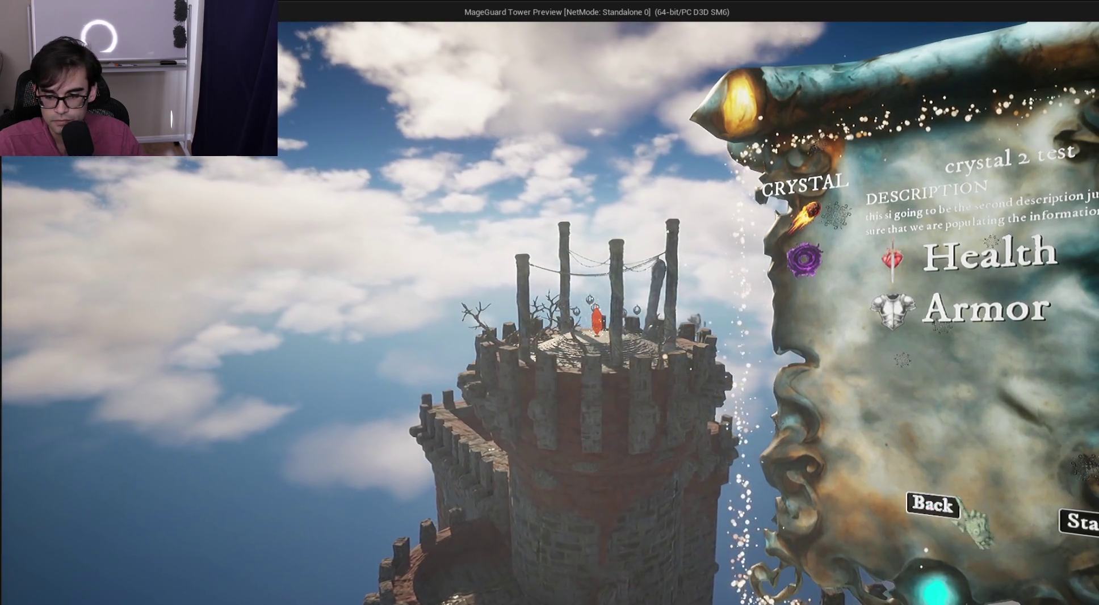
Close the crystal information scroll with its Back button
click(932, 503)
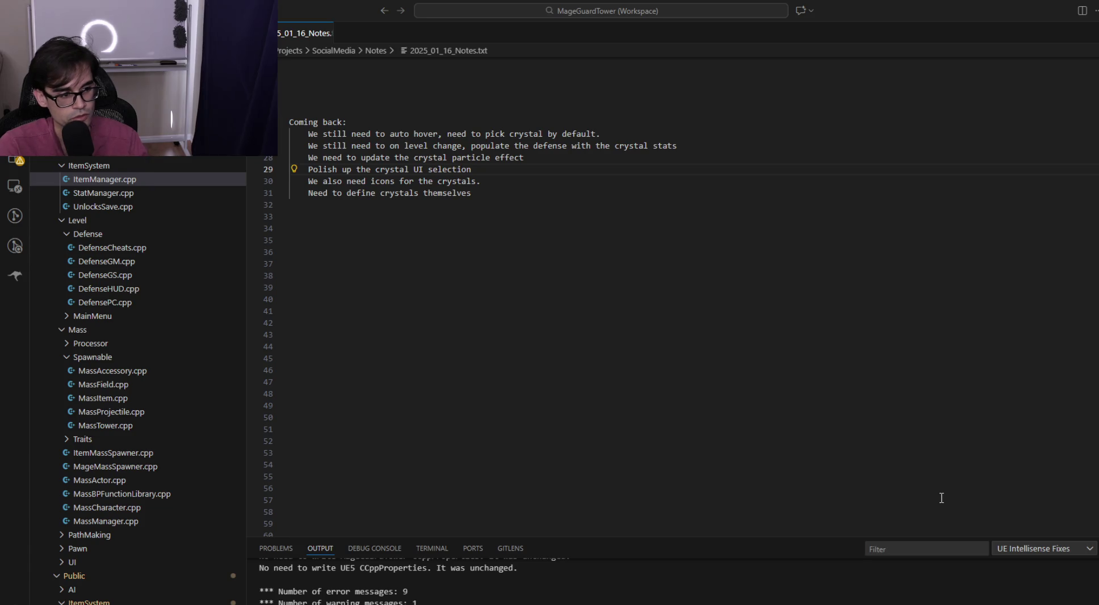
Start the commit summary with 'Crystal UI selection logic Complete'
key(alt+Tab)
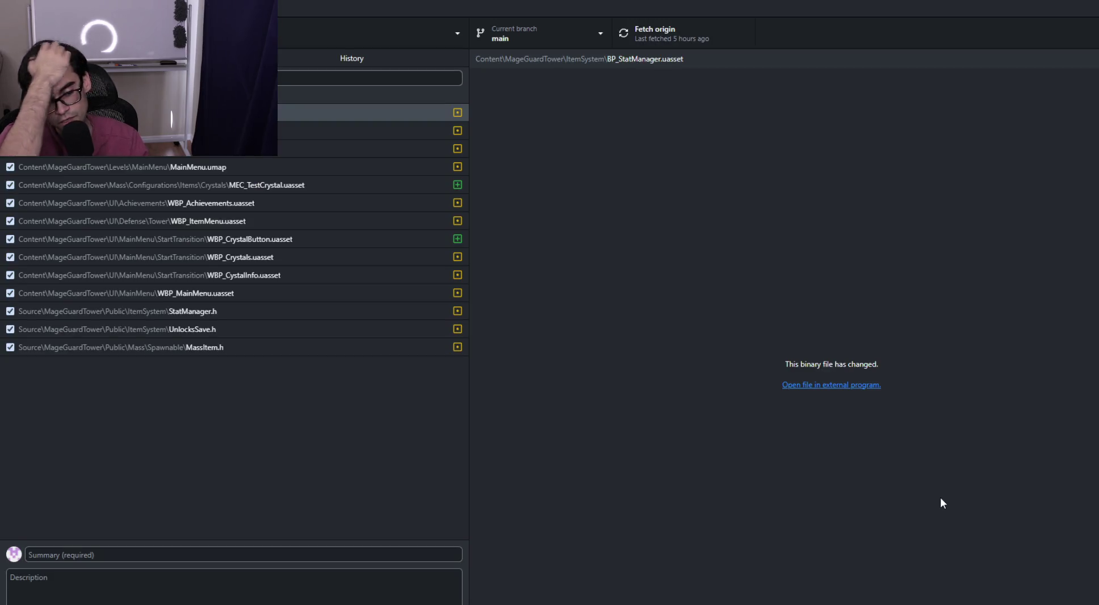
click(319, 559)
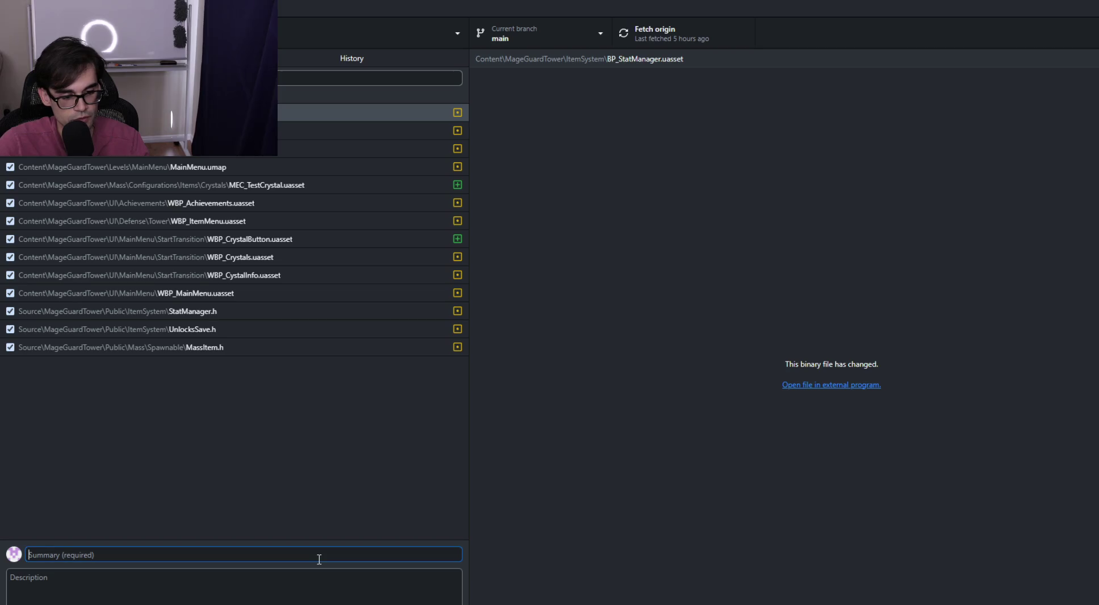
text(Cryst)
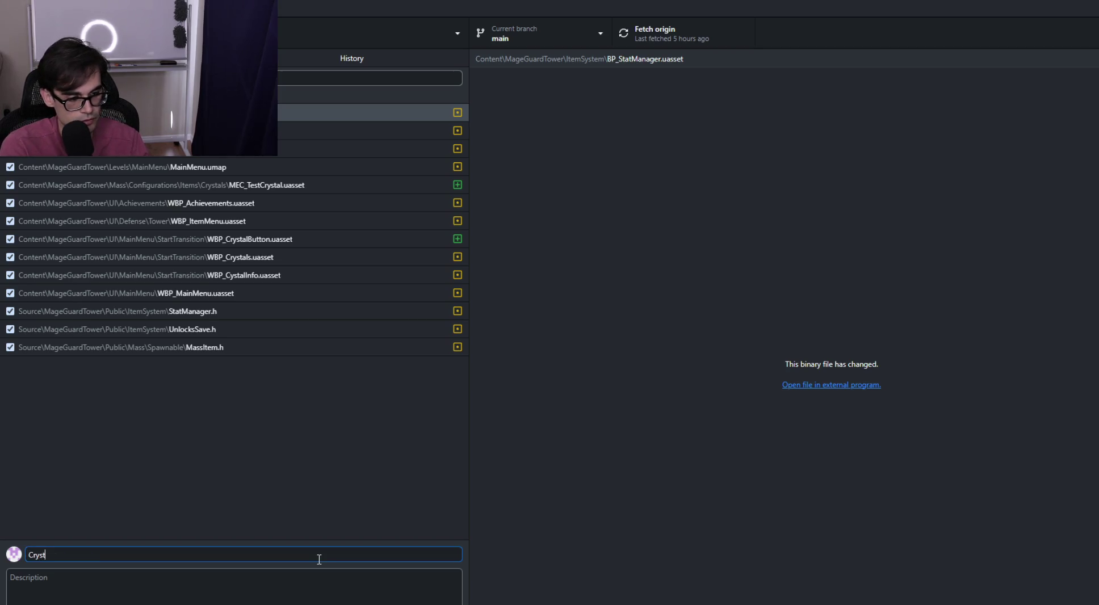
text(al UI se)
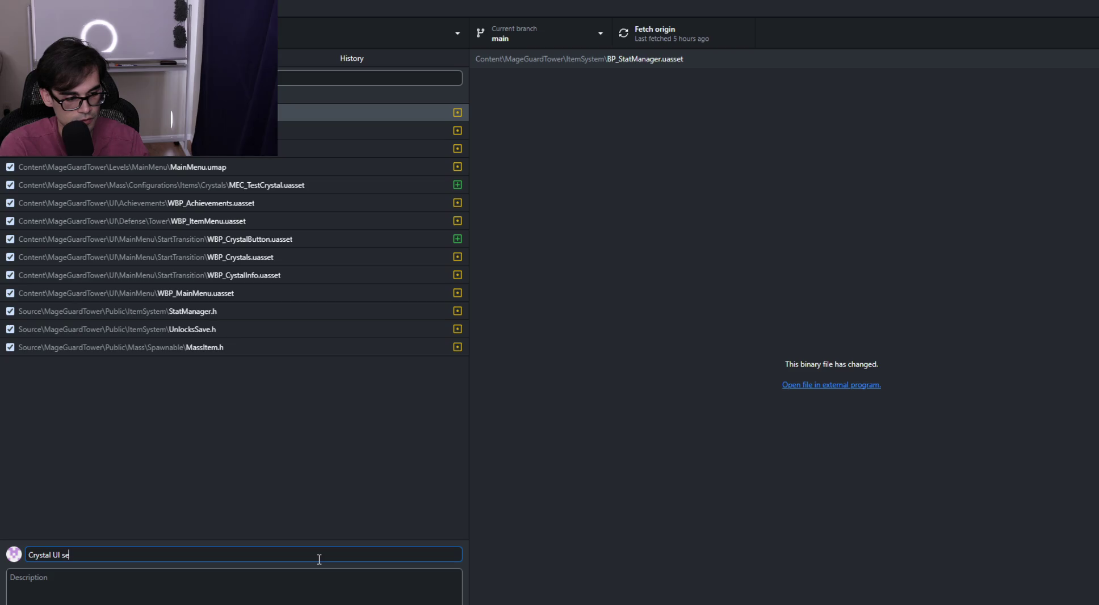
text(lection logic Complete)
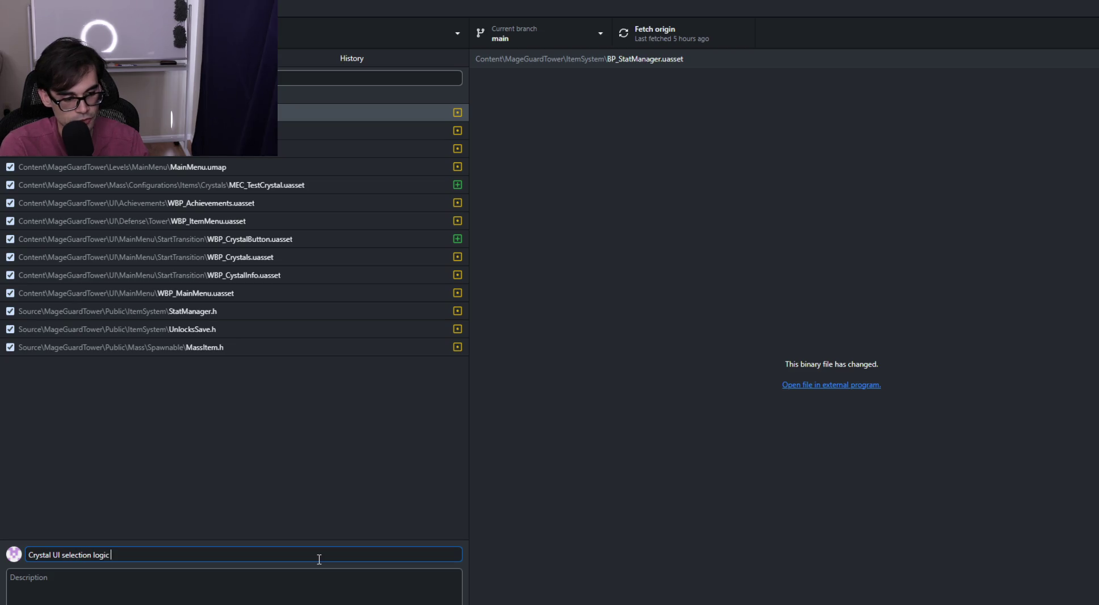
key(BackSpace)
key(BackSpace)
key(BackSpace)
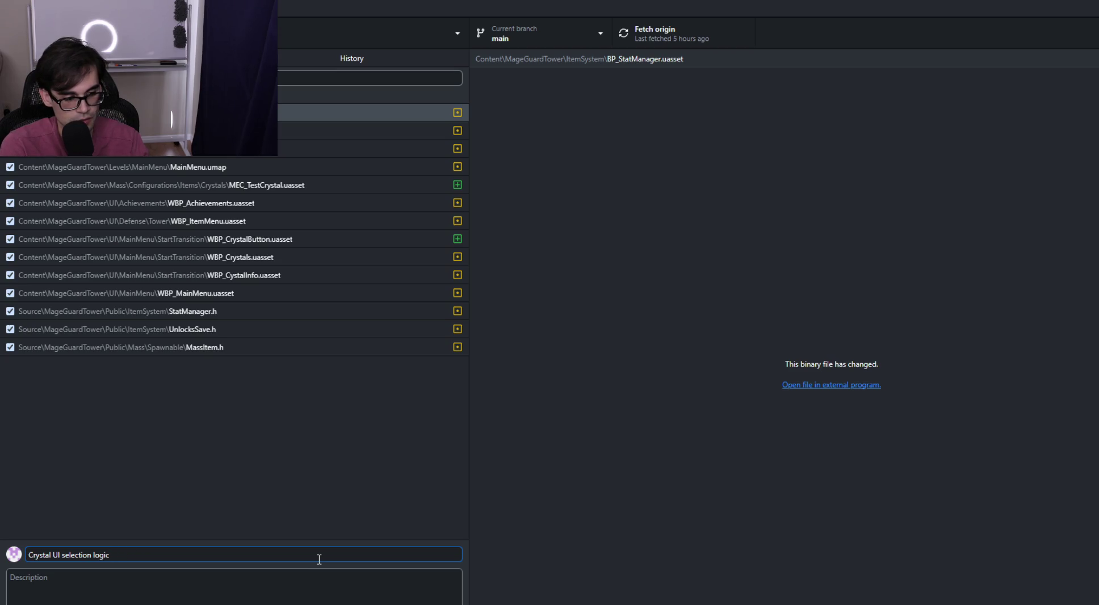
text( |)
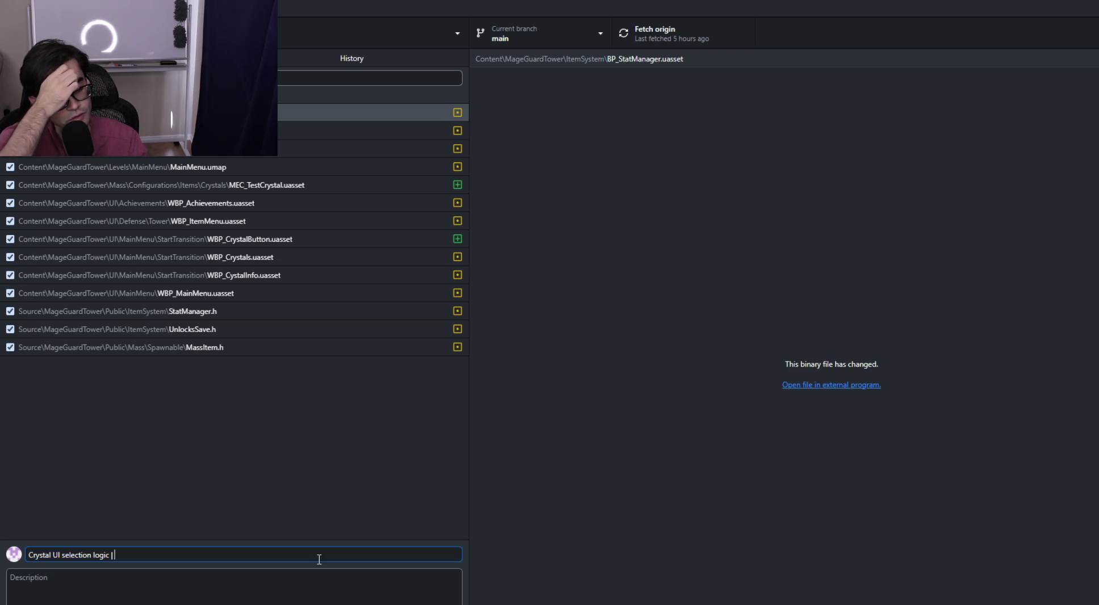
key(BackSpace)
key(BackSpace)
key(BackSpace)
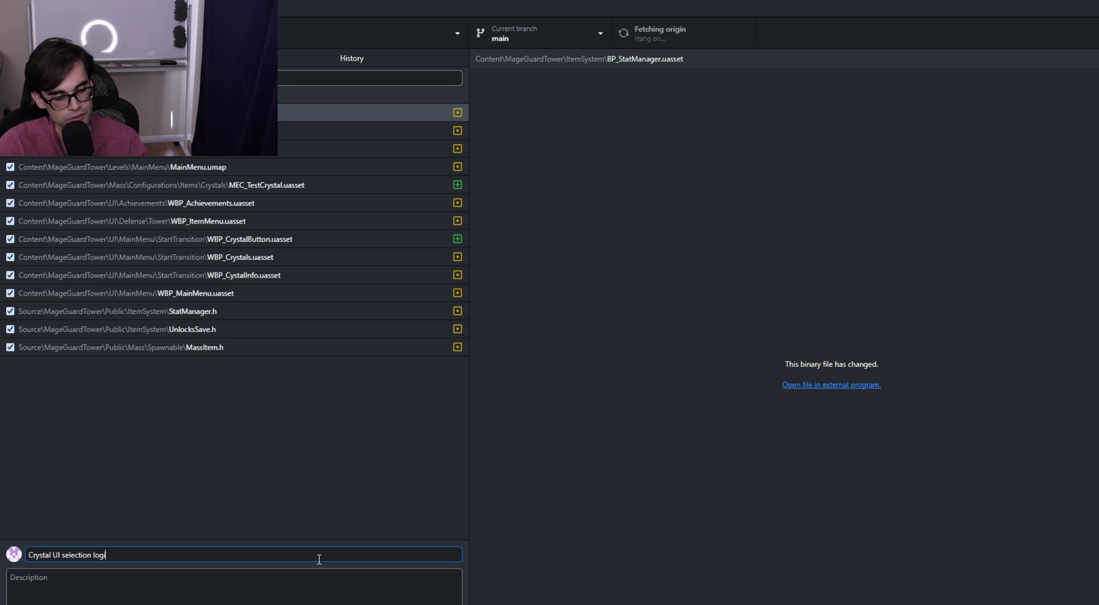
key(BackSpace)
key(BackSpace)
text(logic)
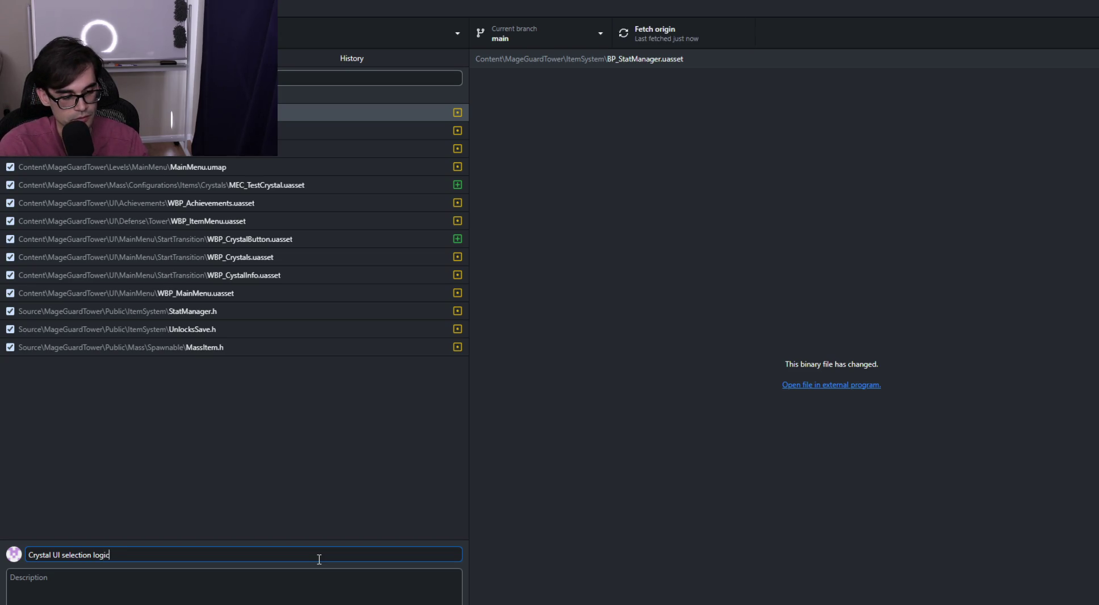
text( Con)
key(BackSpace)
key(BackSpace)
key(BackSpace)
text(coor)
key(BackSpace)
key(BackSpace)
text(mplete |)
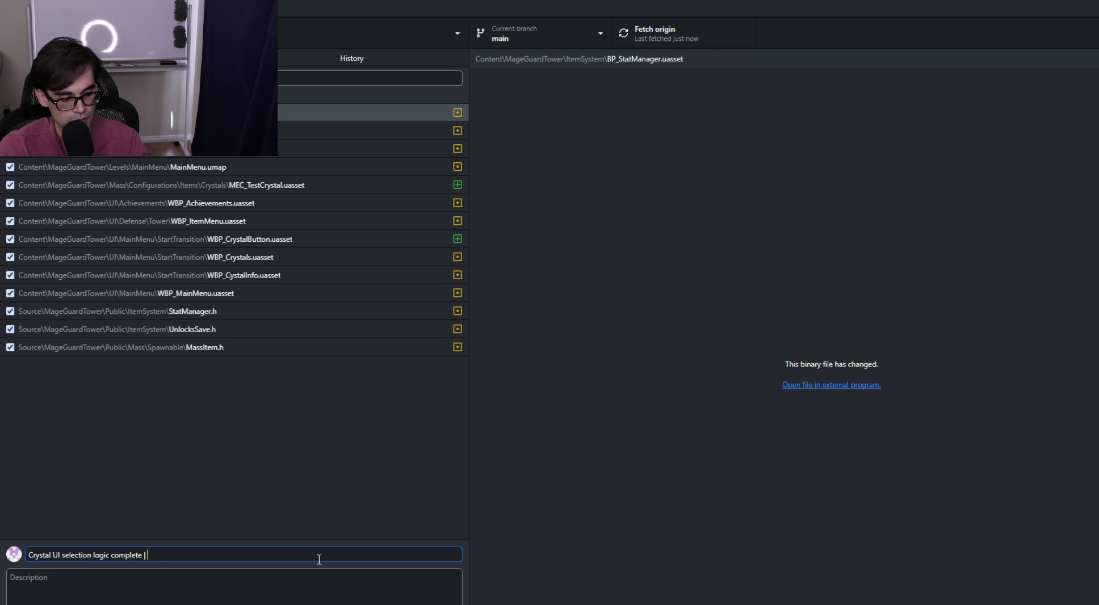
text( Added new typ)
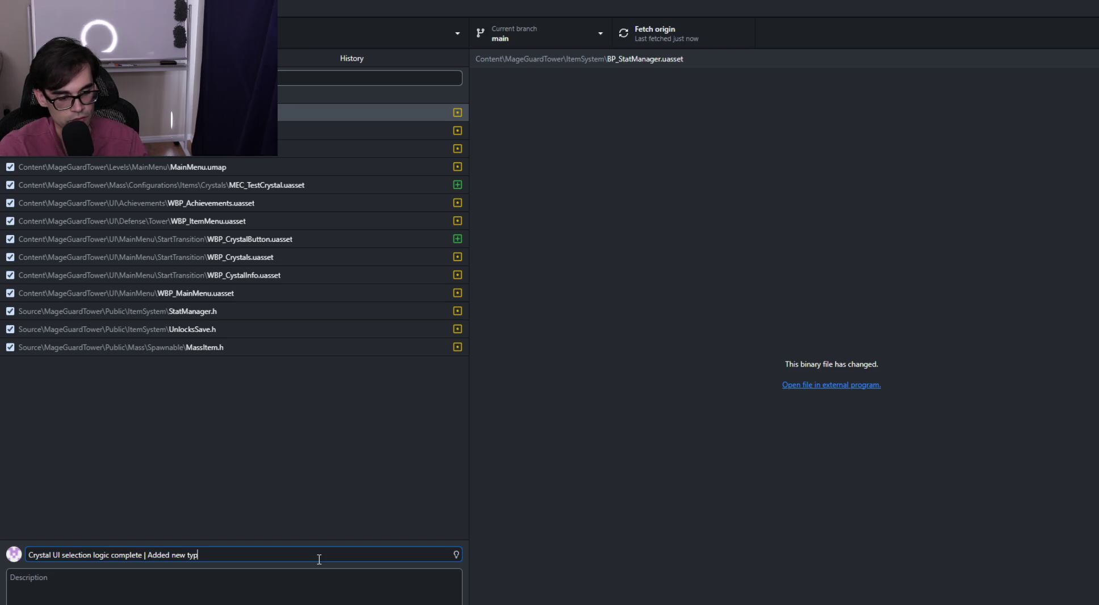
Extend the summary with 'New item type Crystals' and 'Connected UI to defense &main menu transition'
key(BackSpace)
key(BackSpace)
key(BackSpace)
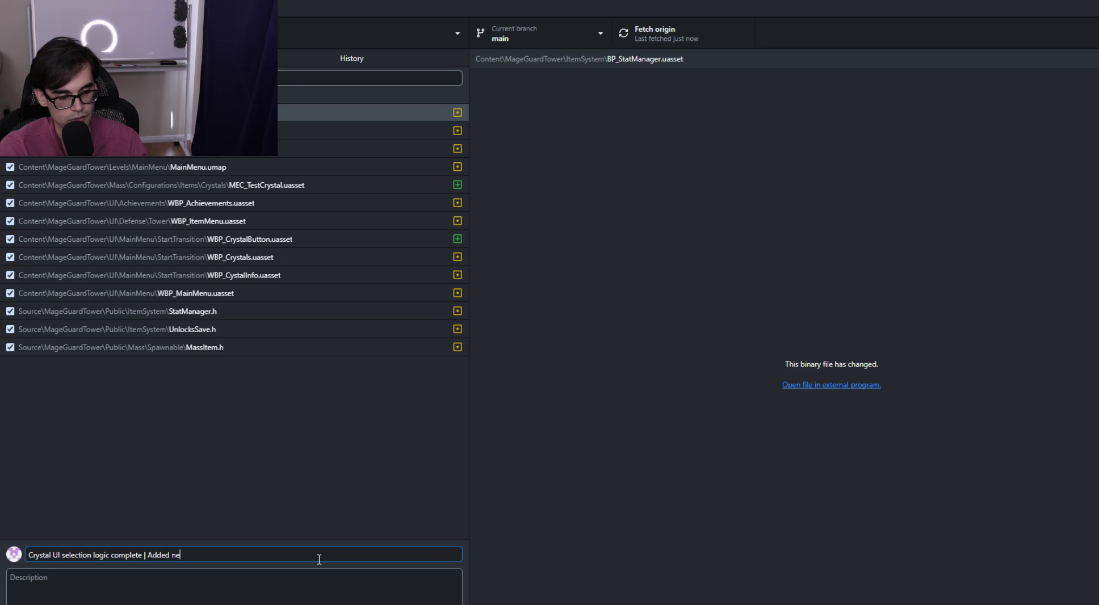
key(BackSpace)
text(New item type )
text(Crystals |)
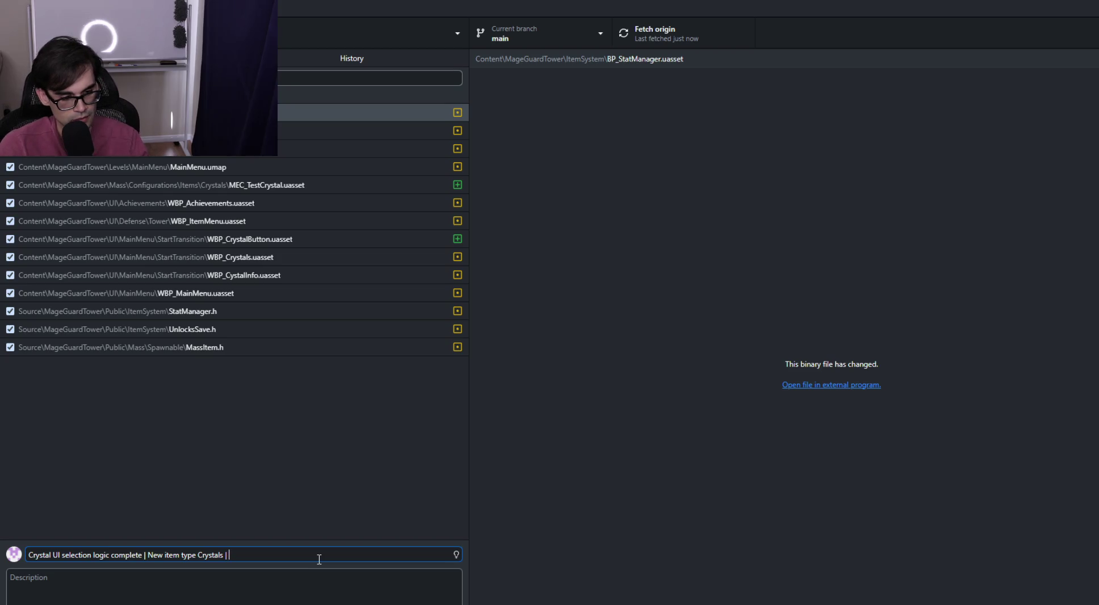
text(Fully )
text(implem)
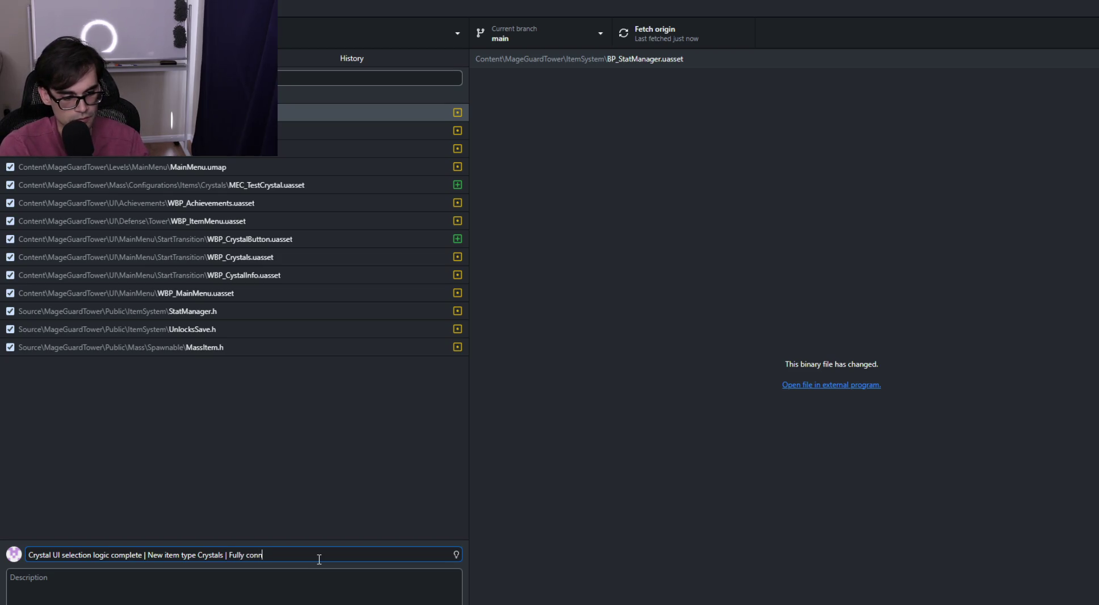
key(BackSpace)
key(BackSpace)
key(BackSpace)
key(BackSpace)
text(Coo)
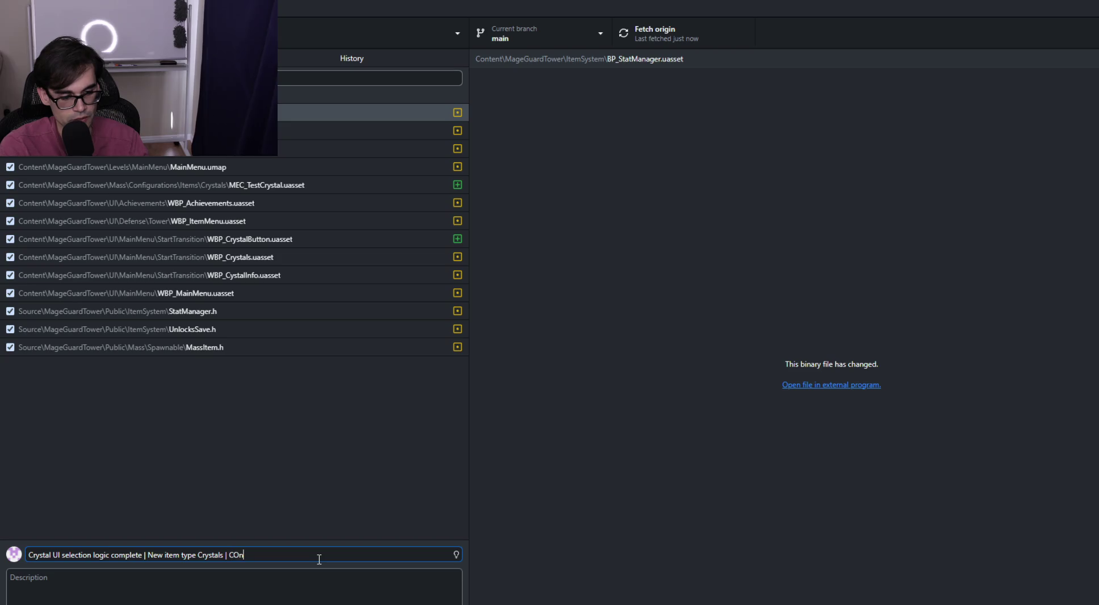
text(ldown)
key(BackSpace)
key(BackSpace)
key(BackSpace)
text(Connected )
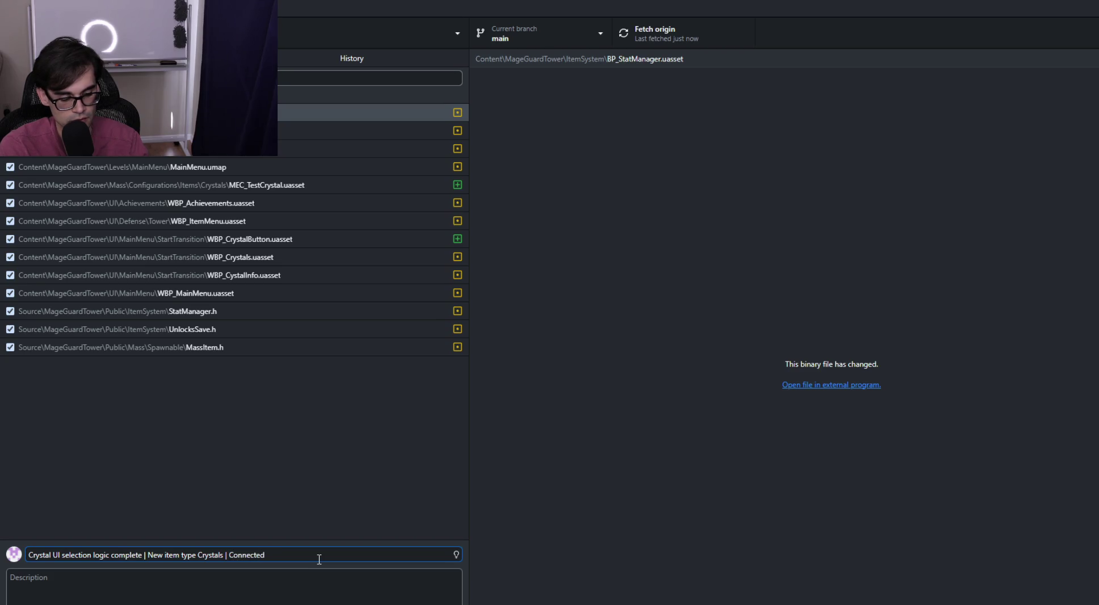
text(UI to defense &)
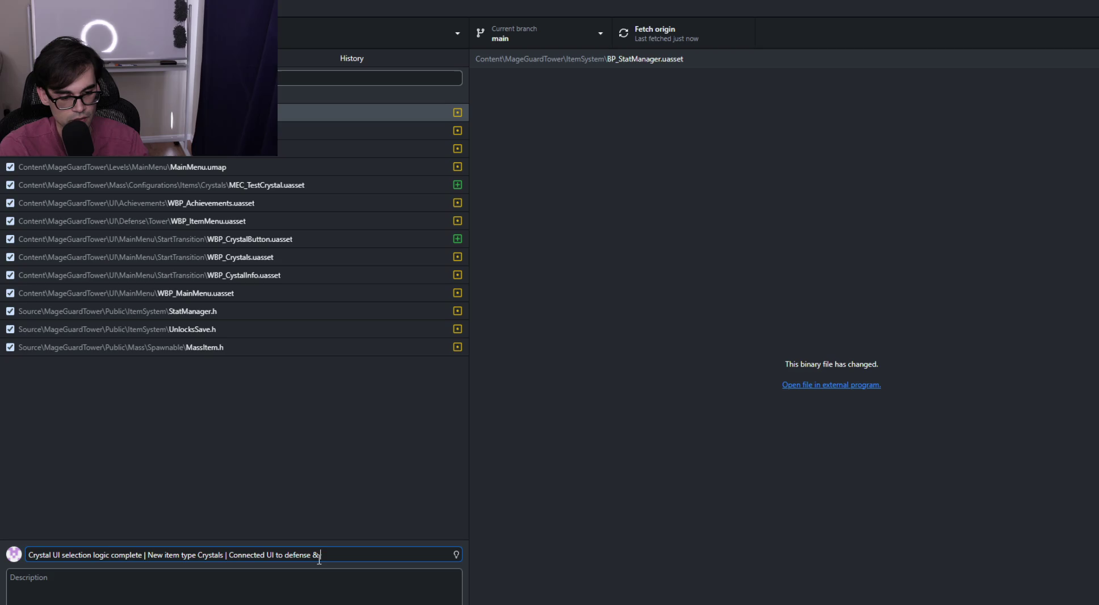
text( main)
text( menu transition)
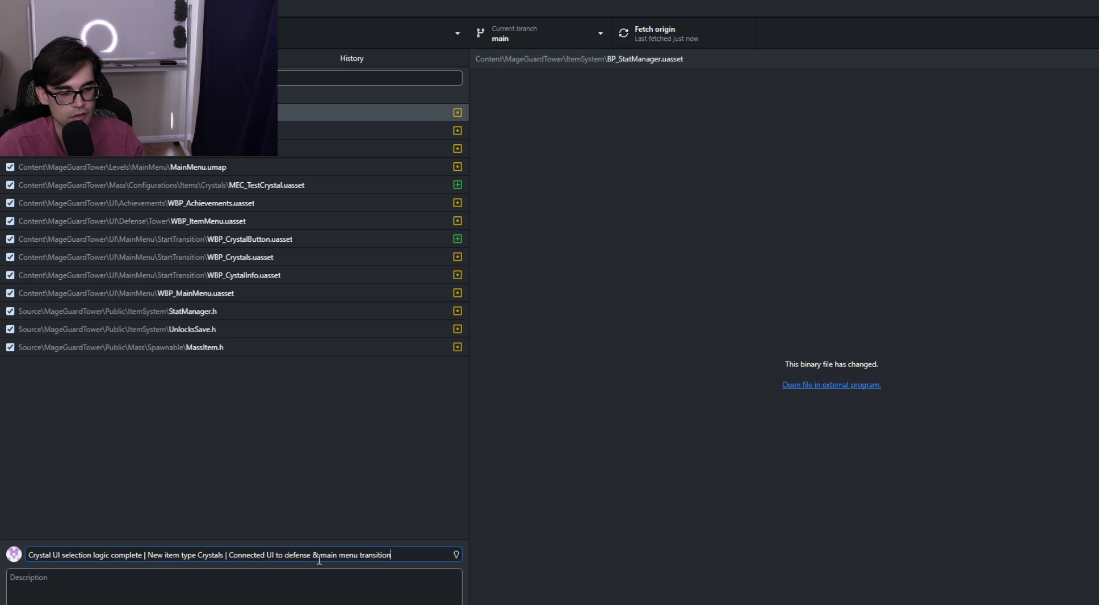
Review the UnlocksSave.h and MassItem.h diffs, then return to the notes file
click(301, 331)
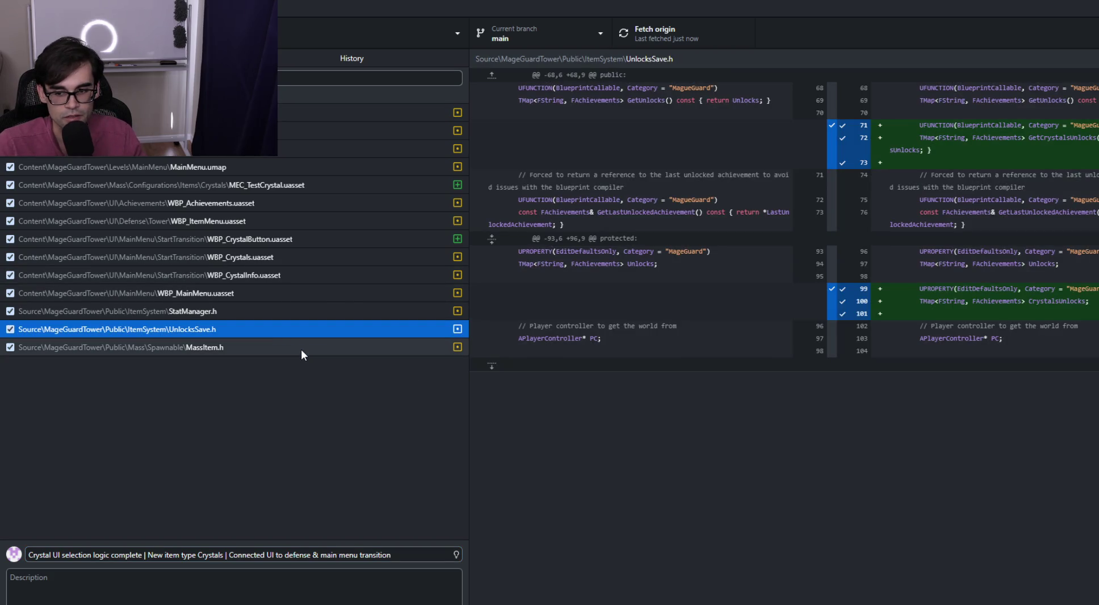
click(300, 350)
click(295, 328)
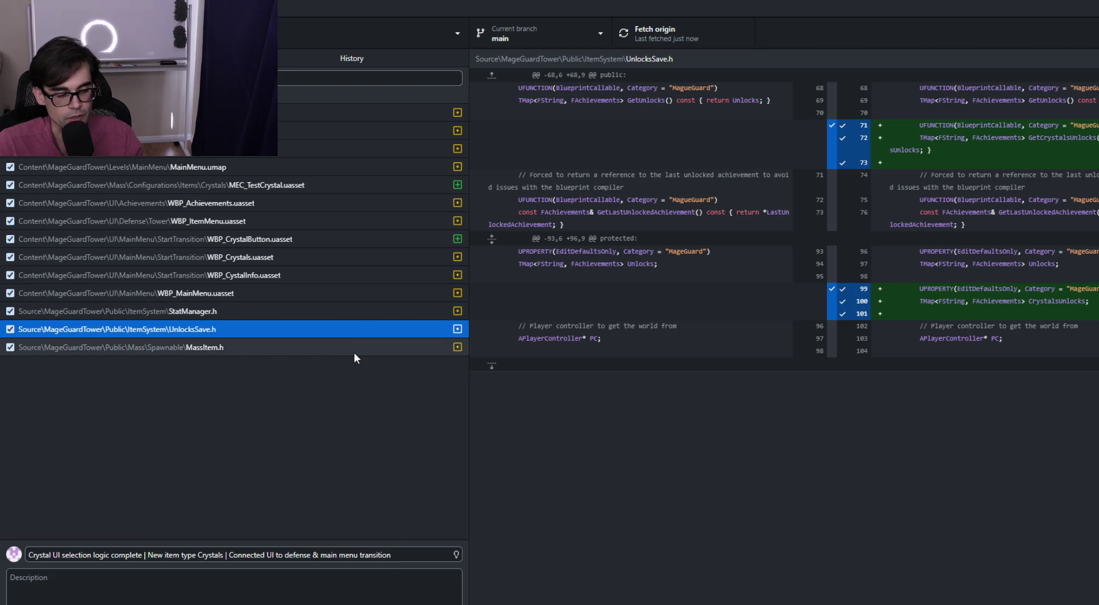
key(alt+Tab)
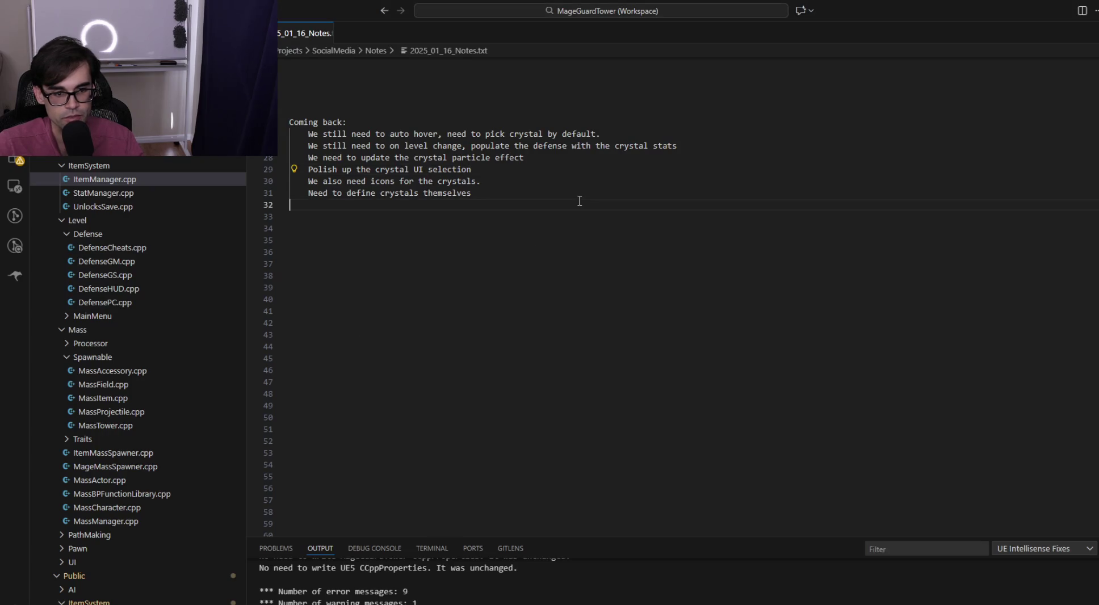
Add the indented note 'Update achievements to add a new section for crystals' and save the file
key(Tab)
text(Update achievements to )
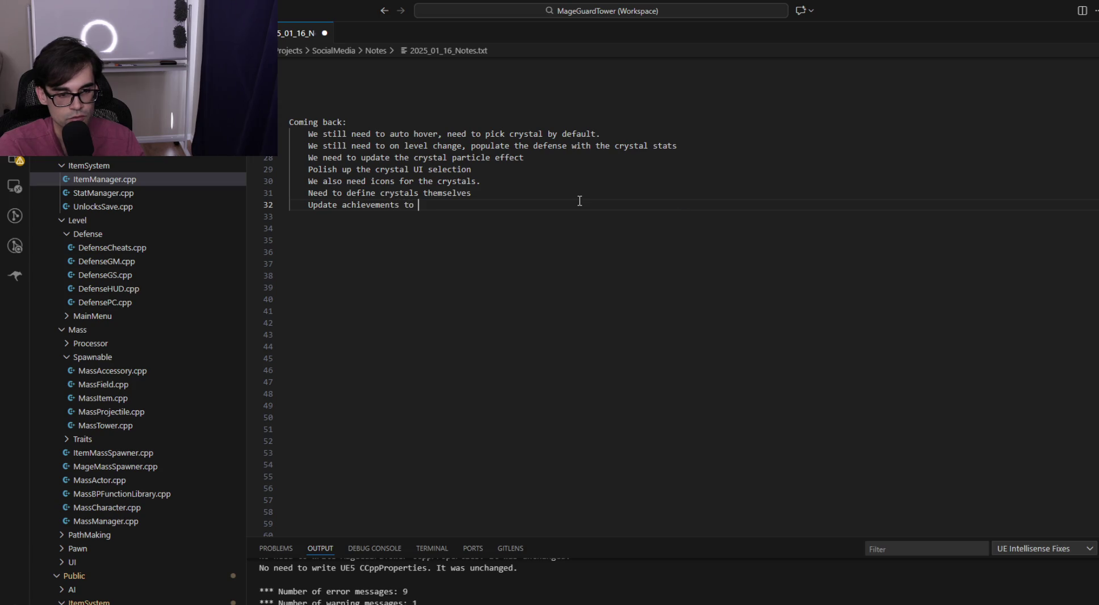
text(add a new section for )
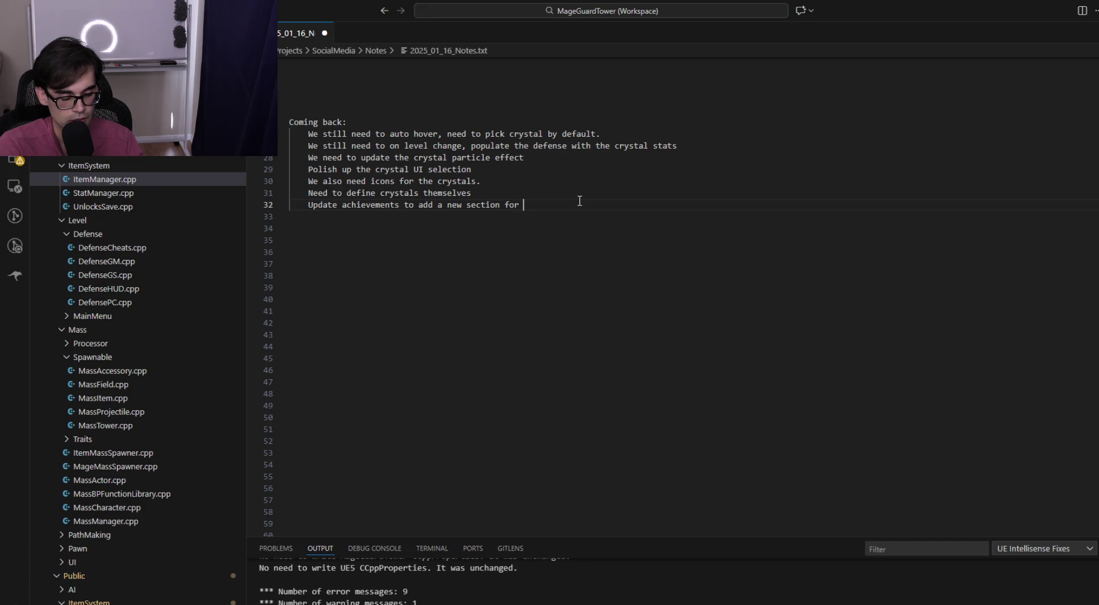
text(crystals)
key(BackSpace)
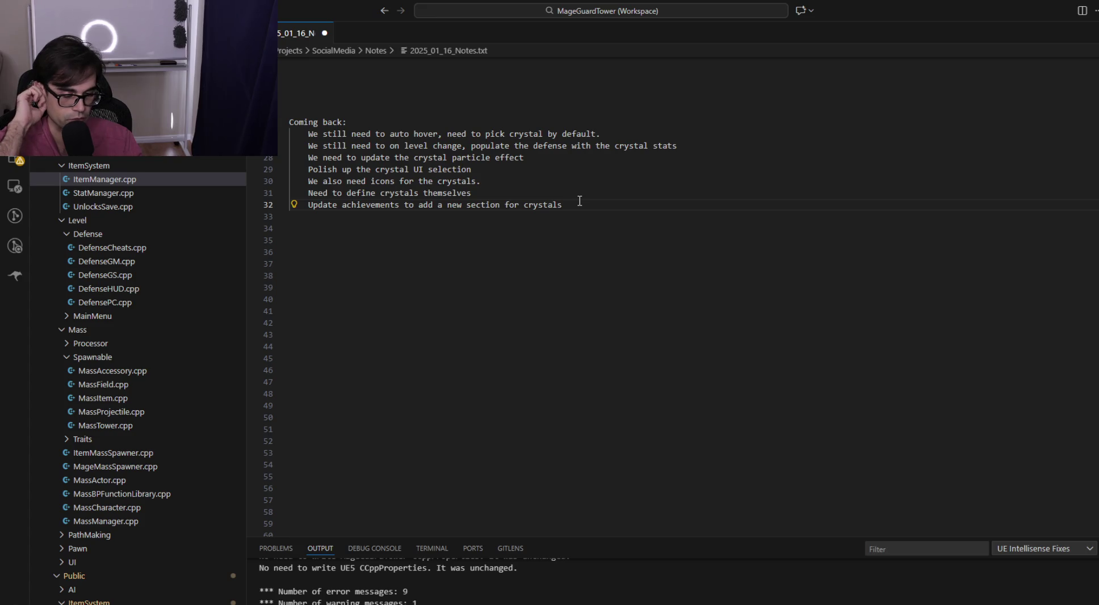
key(ctrl+s)
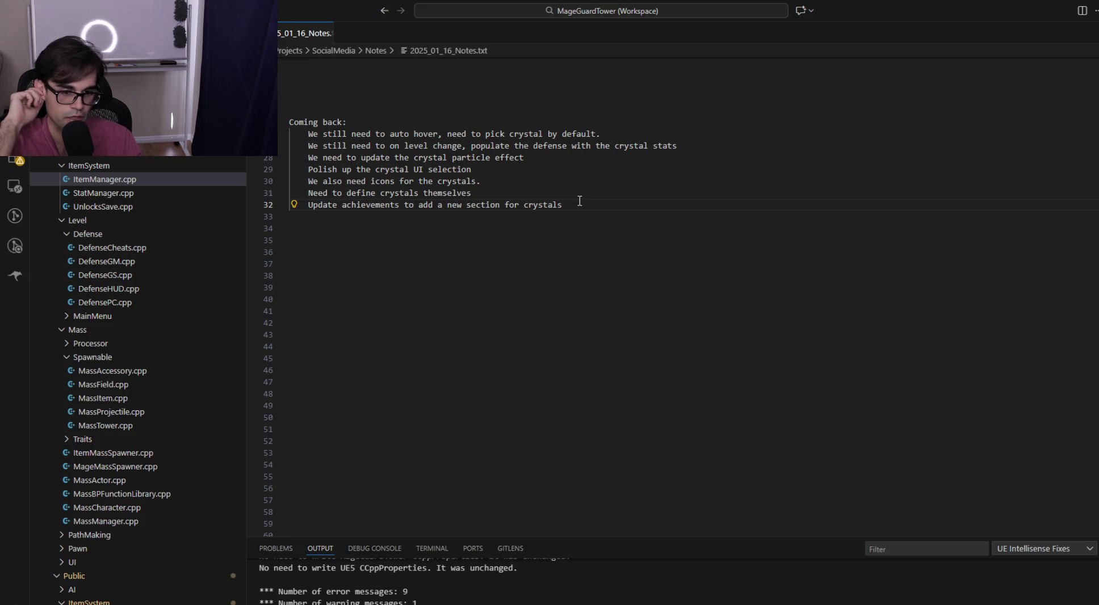
Begin another note line with 'Def', abandon it, and save the notes again
key(Return)
key(Tab)
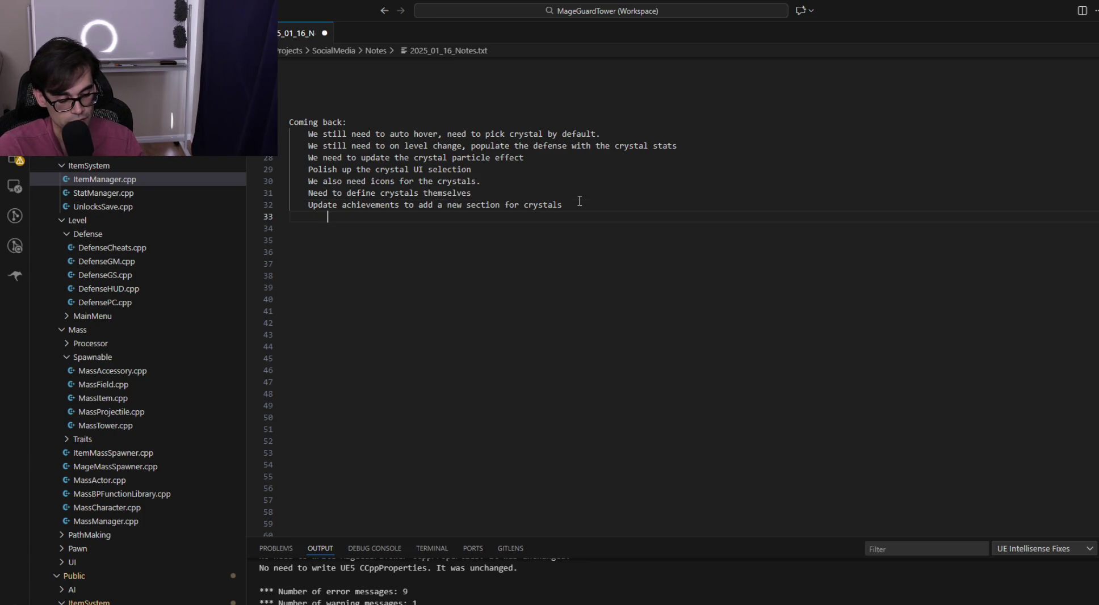
text(Def)
key(BackSpace)
key(BackSpace)
key(BackSpace)
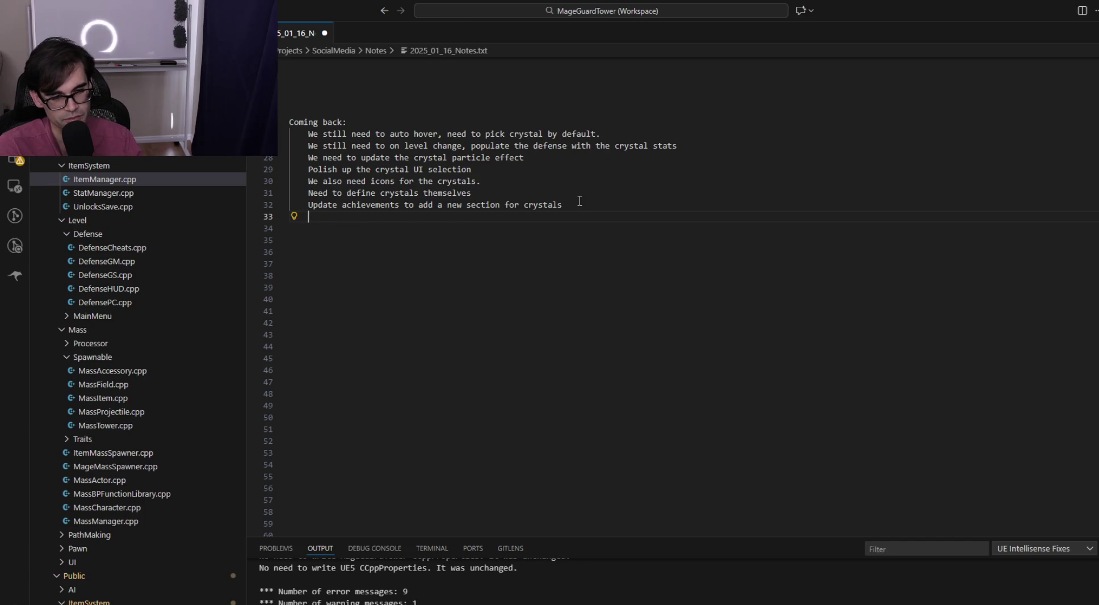
key(ctrl+s)
Check the pending changes in GitHub Desktop, then return to the notes and review the selection
key(alt+Tab)
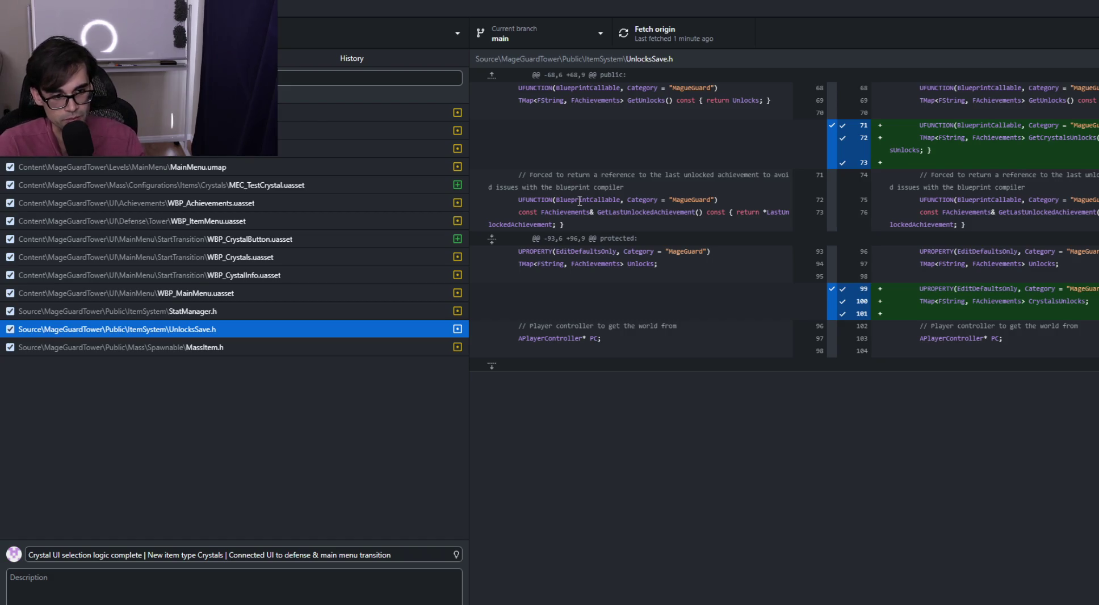
key(alt+Tab)
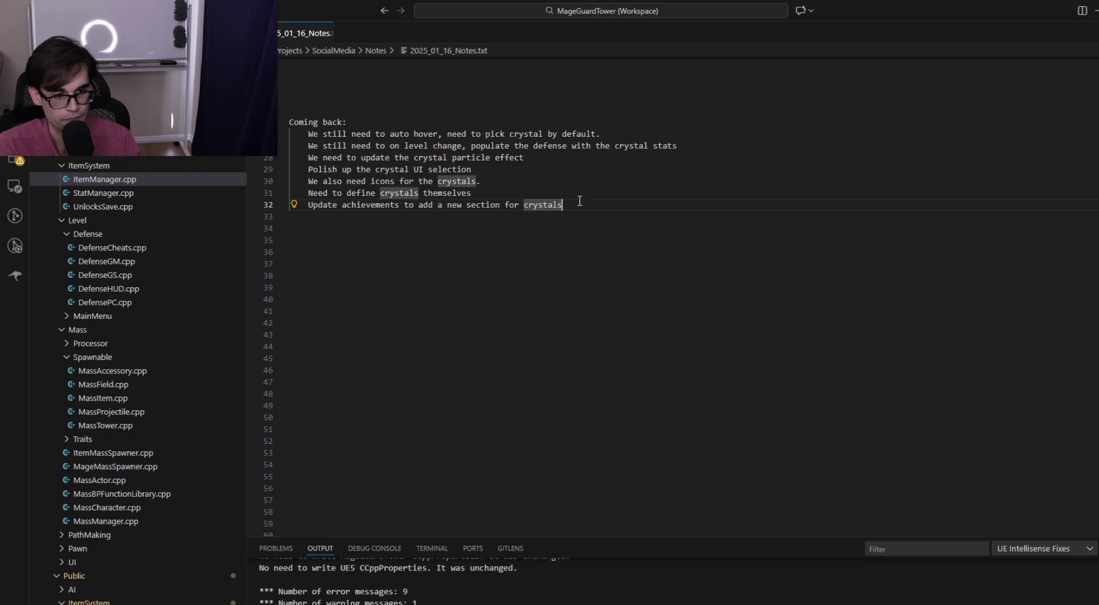
key(Down)
key(Up)
key(shift+Up)
key(shift+Up)
key(shift+Up)
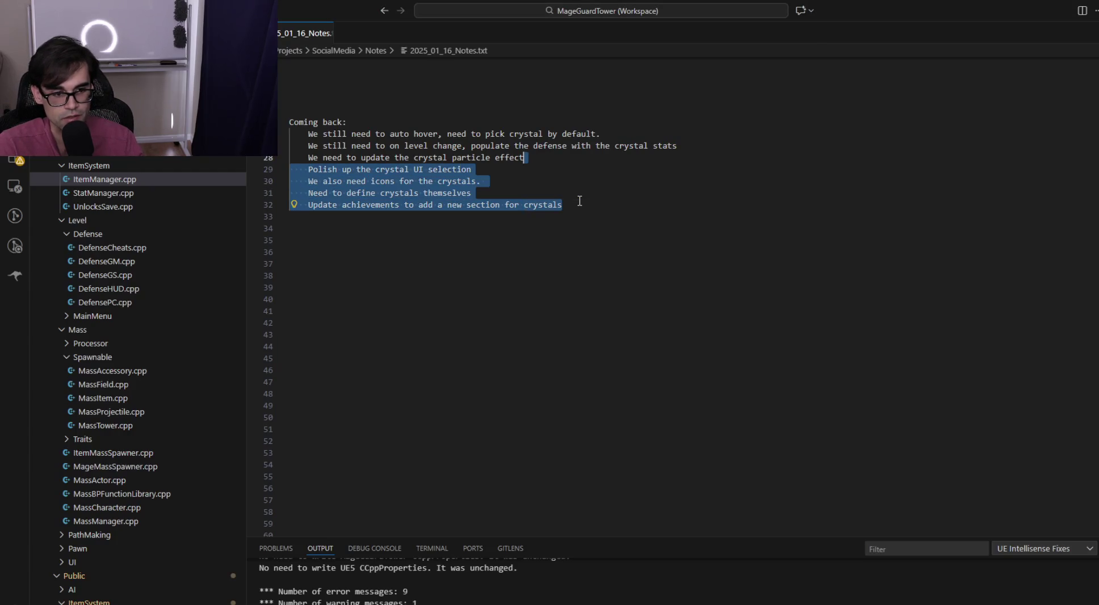
key(shift+Down)
key(shift+Down)
key(shift+Down)
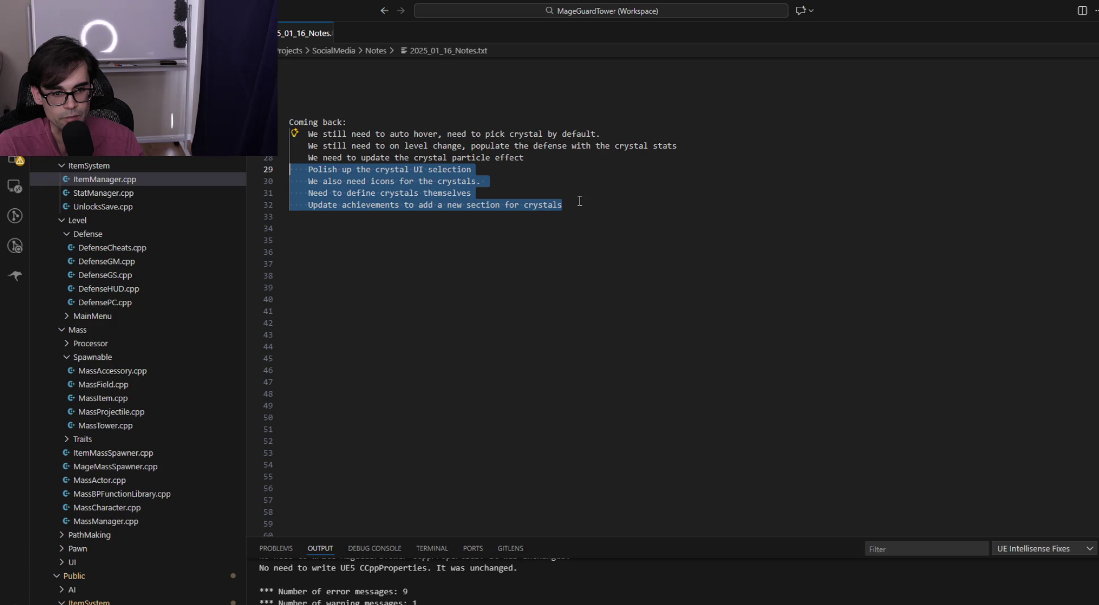
Select the notes from the Polish line on line 29 down to line 32
key(Escape)
key(Right)
key(Right)
key(Right)
key(shift+Down)
key(shift+Down)
key(shift+Down)
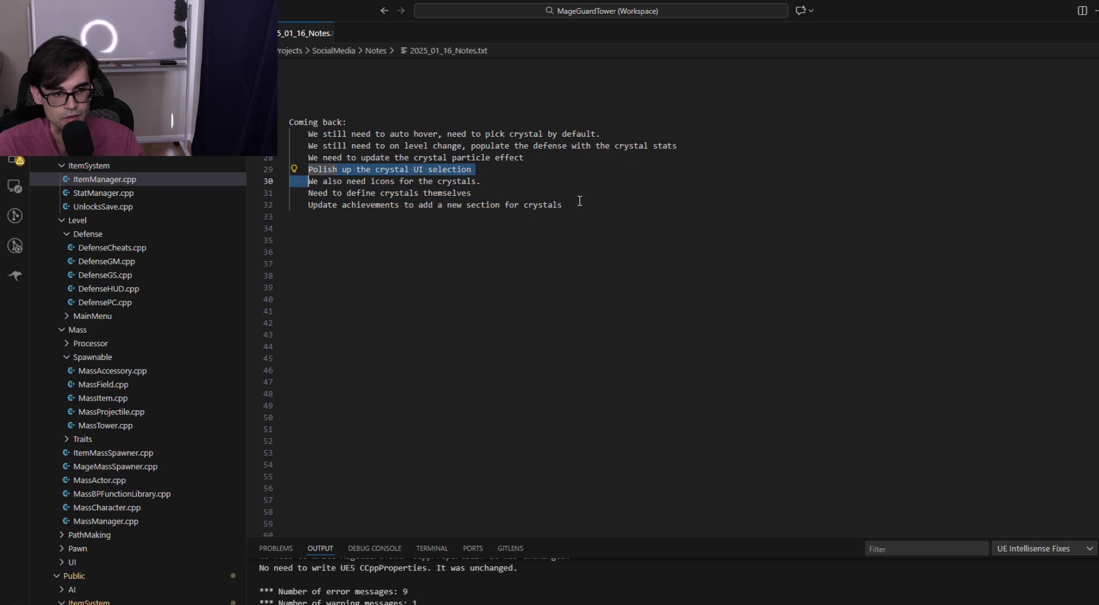
key(shift+Up)
key(shift+Up)
key(shift+Up)
key(shift+Down)
key(shift+Down)
key(shift+Down)
key(shift+Up)
key(shift+Up)
key(shift+Up)
key(shift+Down)
key(shift+Down)
key(shift+Up)
key(shift+Up)
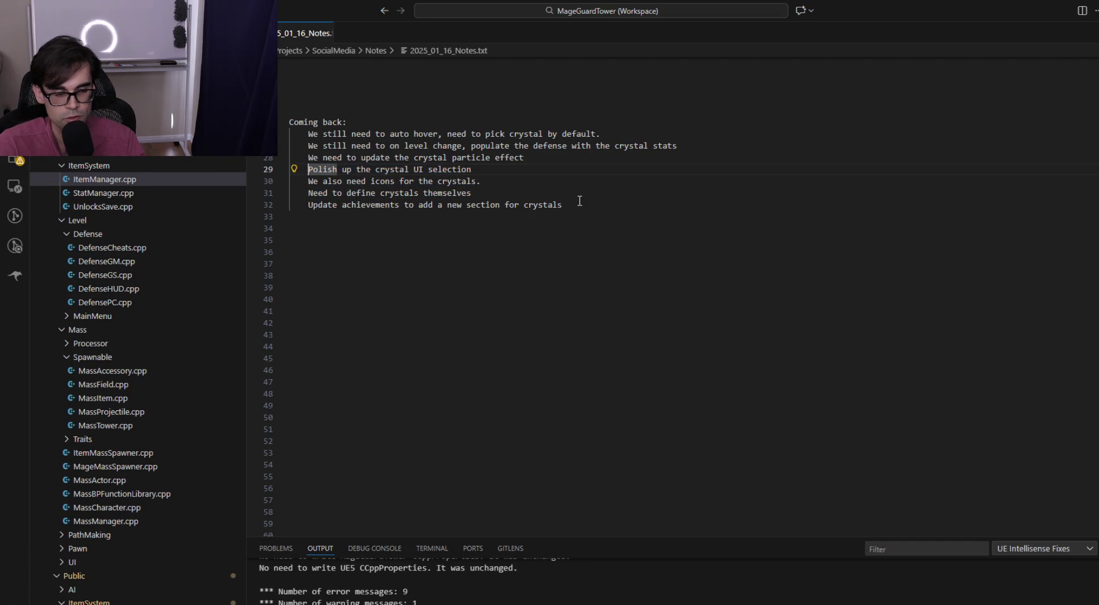
key(alt+Tab)
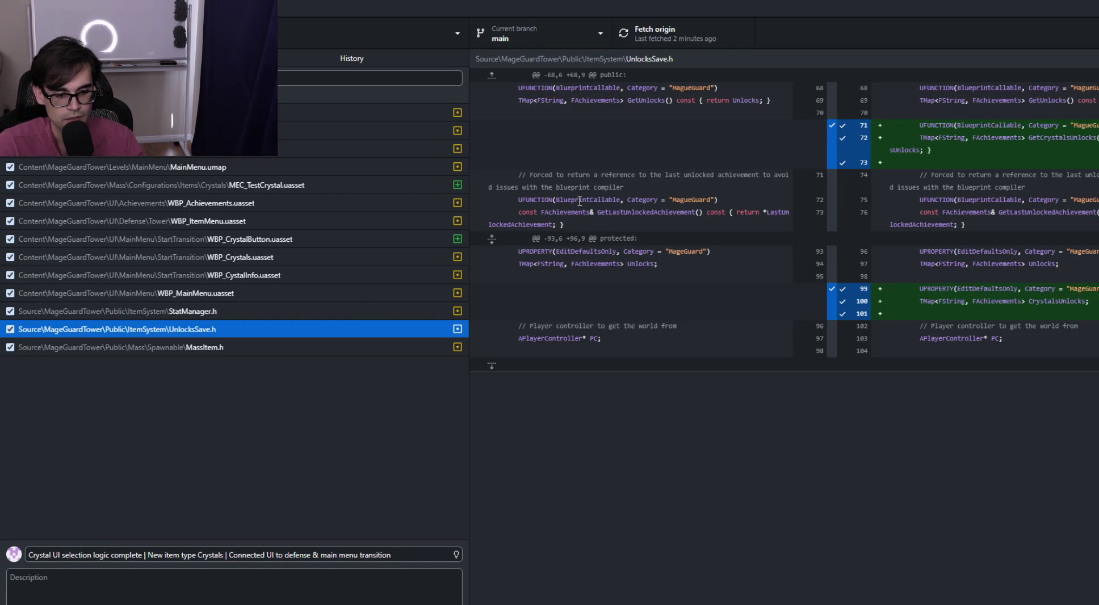
Commit the crystal UI changes, push to origin, and review the commit history
key(ctrl+Return)
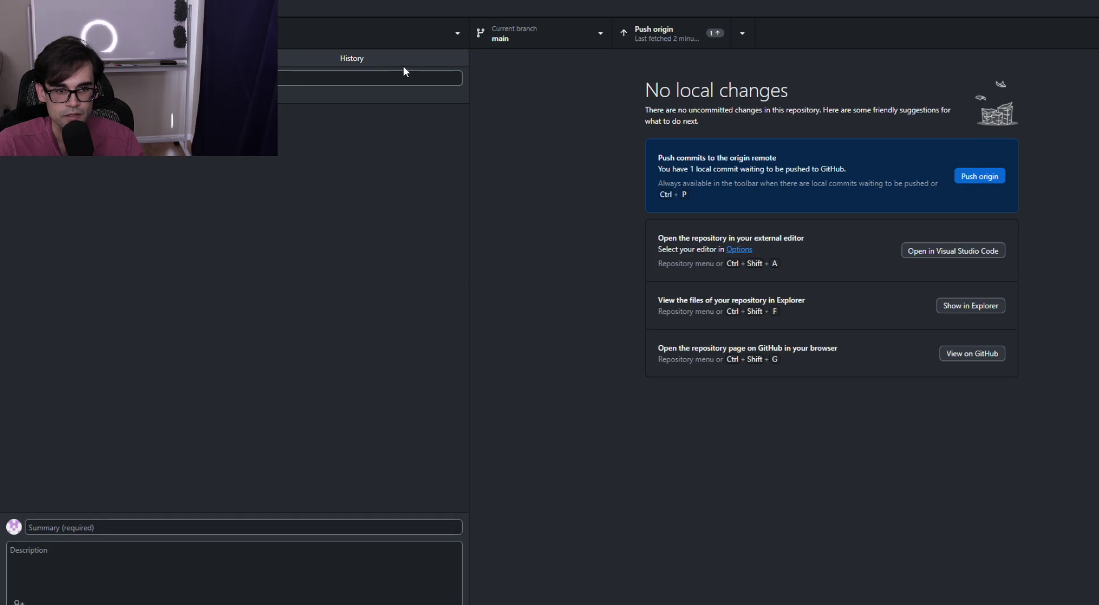
click(641, 38)
click(395, 52)
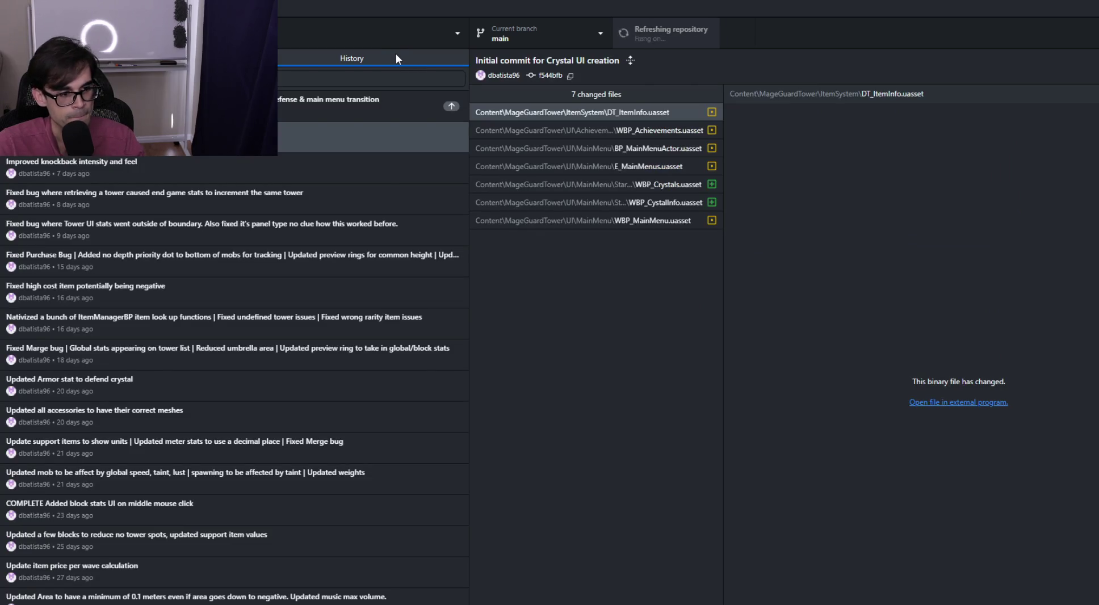
scroll(394, 182, down, 20)
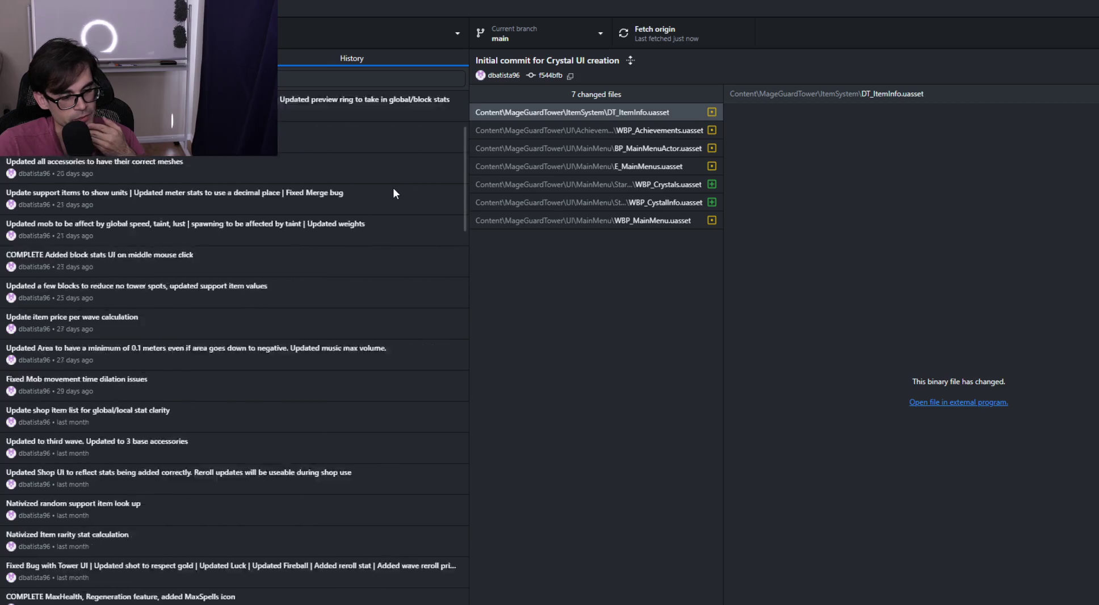
scroll(401, 194, down, 20)
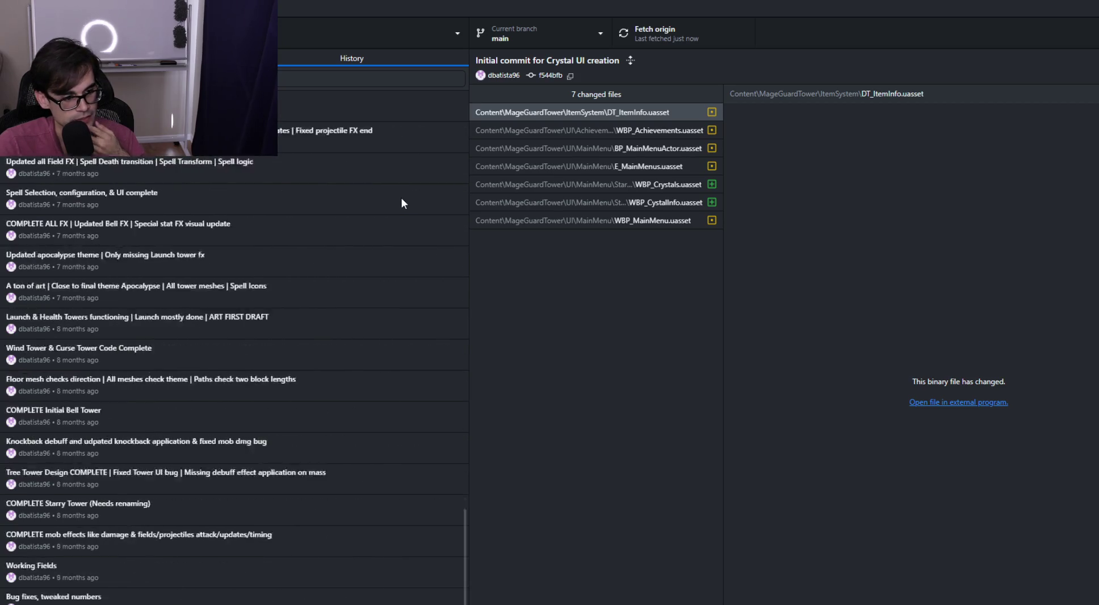
scroll(400, 214, down, 15)
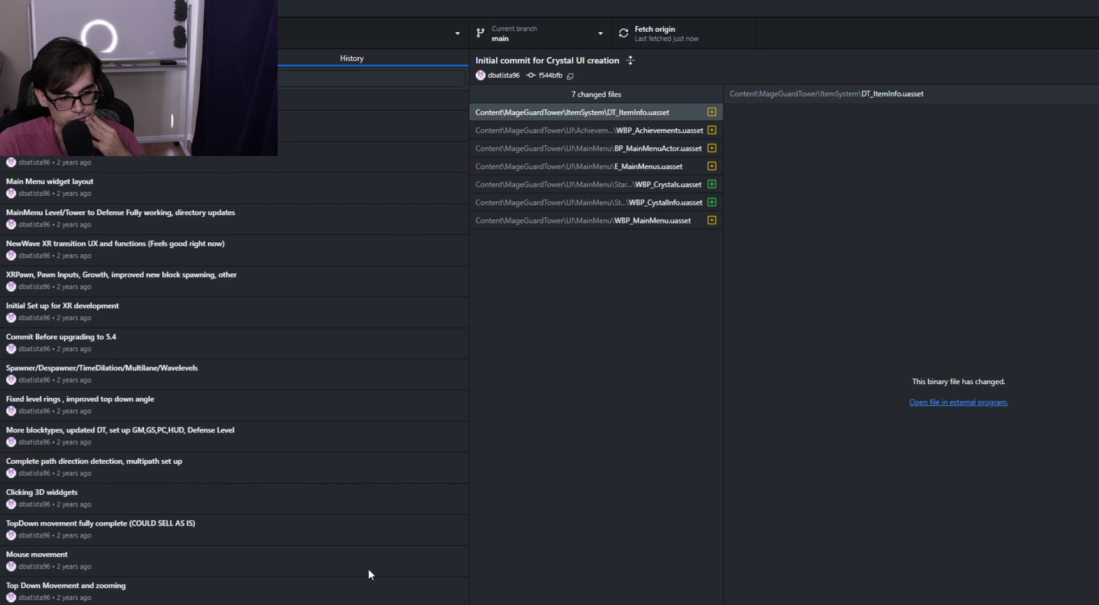
scroll(367, 570, up, 20)
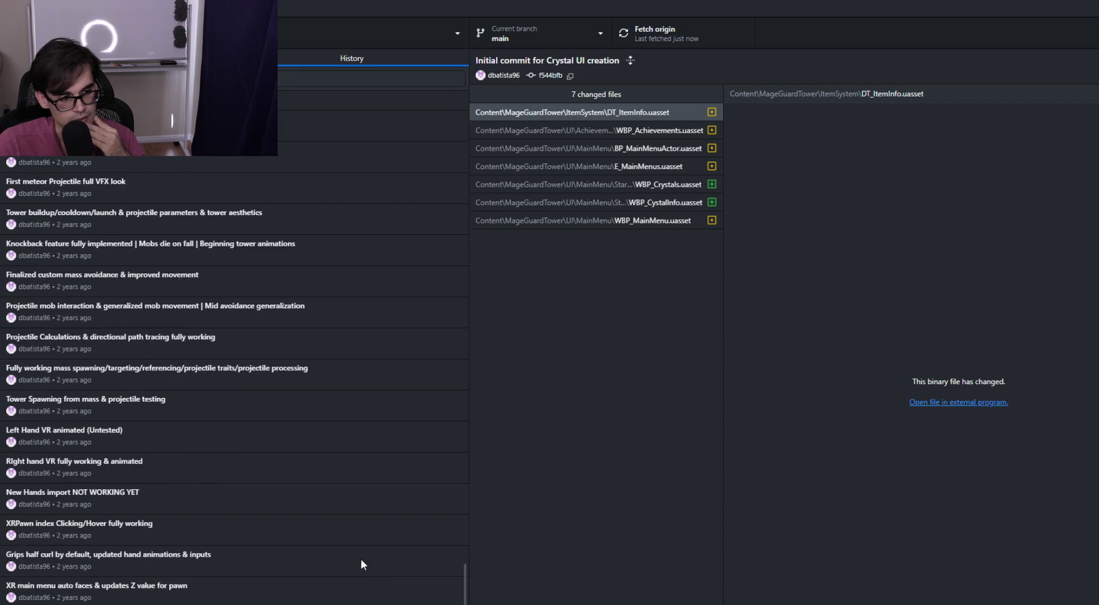
scroll(360, 547, up, 20)
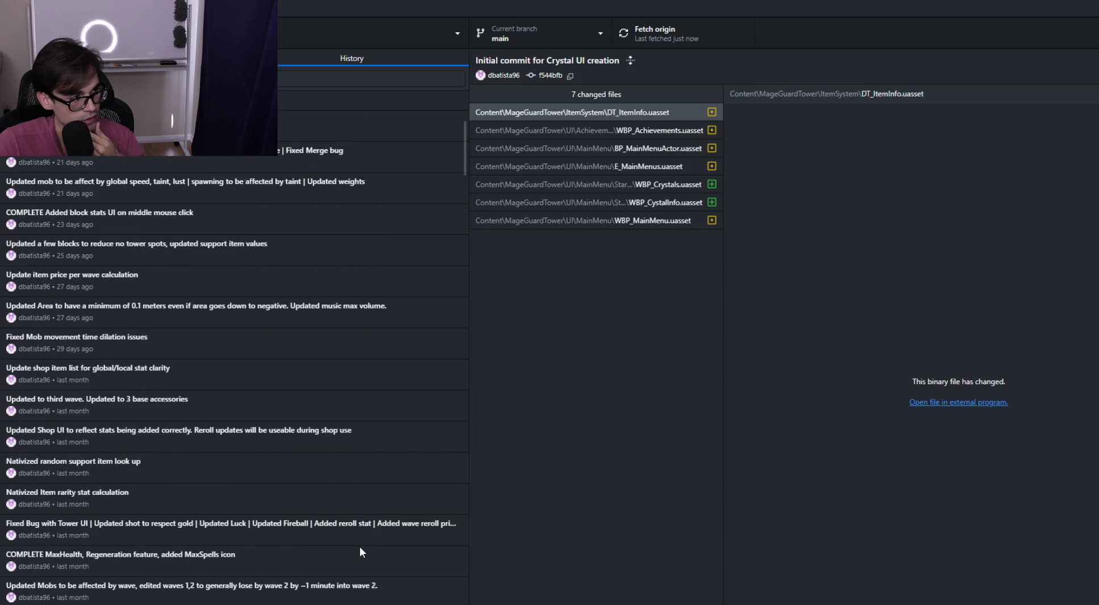
scroll(360, 547, up, 5)
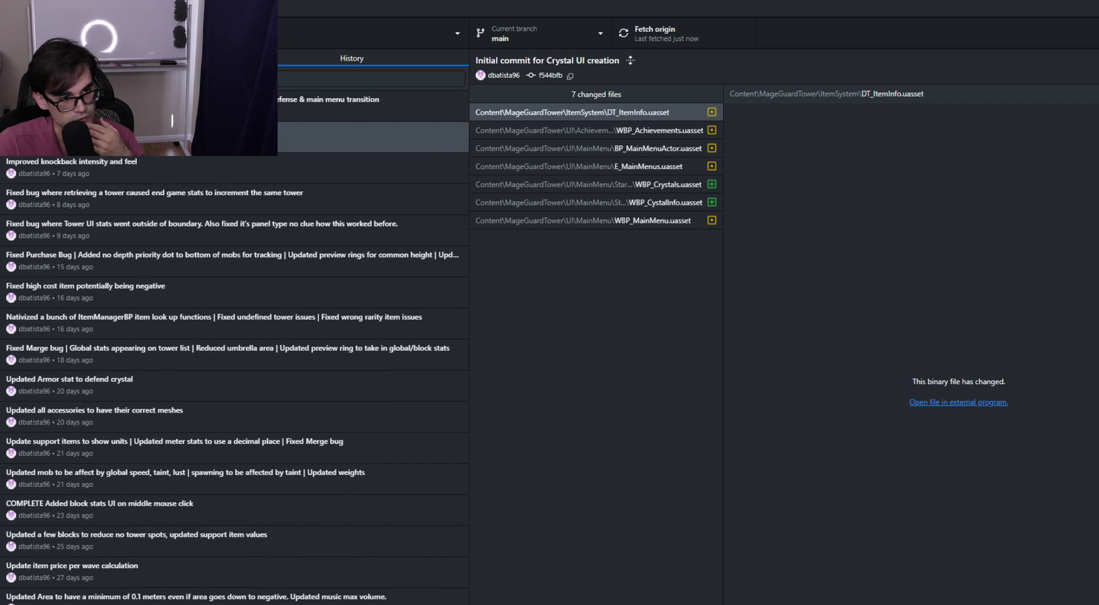
key(ctrl+1)
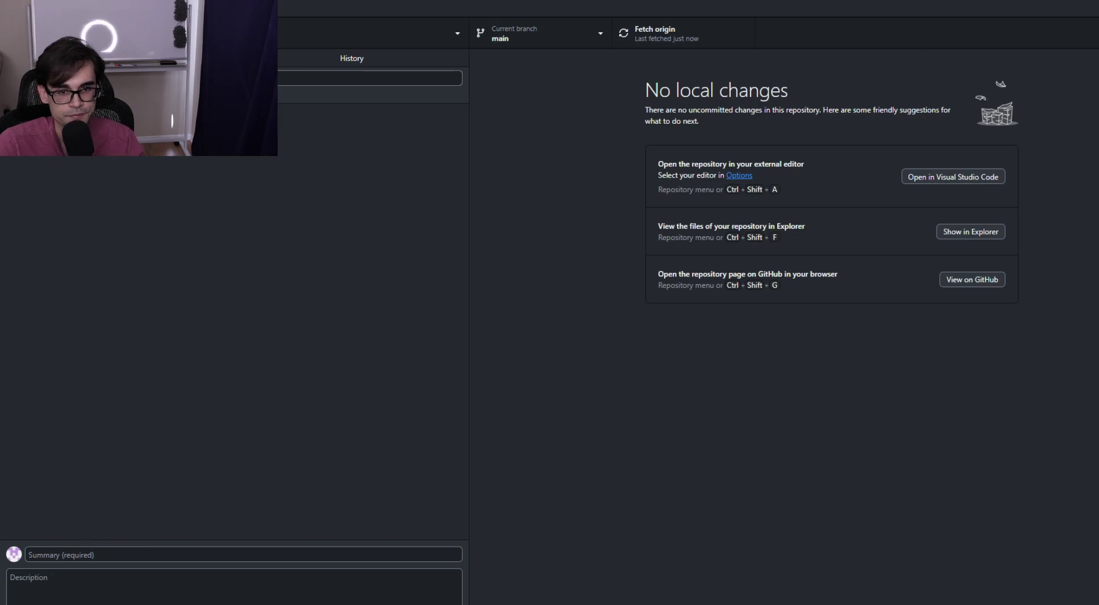
key(alt+Tab)
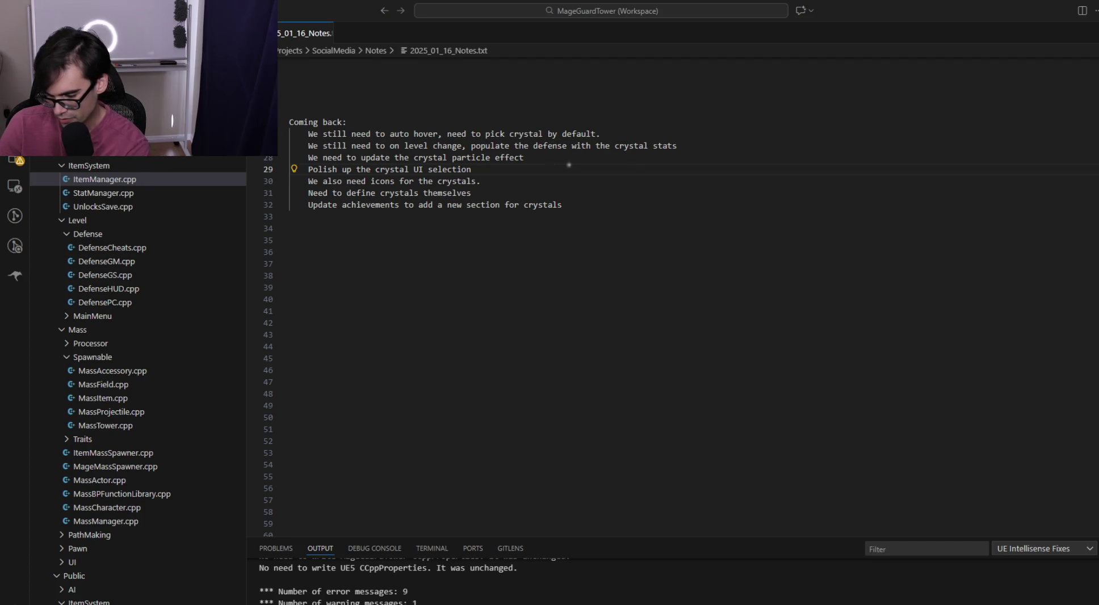
mouse_move(575, 172)
mouse_down()
mouse_move(723, 211)
mouse_move(601, 464)
mouse_up()
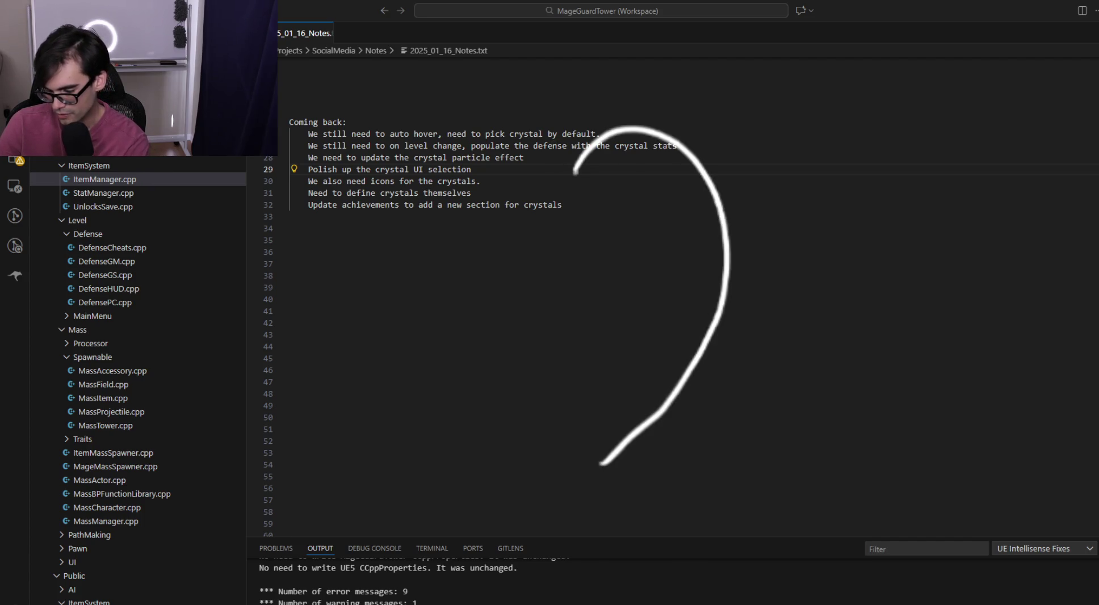
mouse_move(576, 170)
mouse_down()
mouse_move(499, 139)
mouse_move(505, 372)
mouse_move(582, 477)
mouse_move(598, 454)
mouse_up()
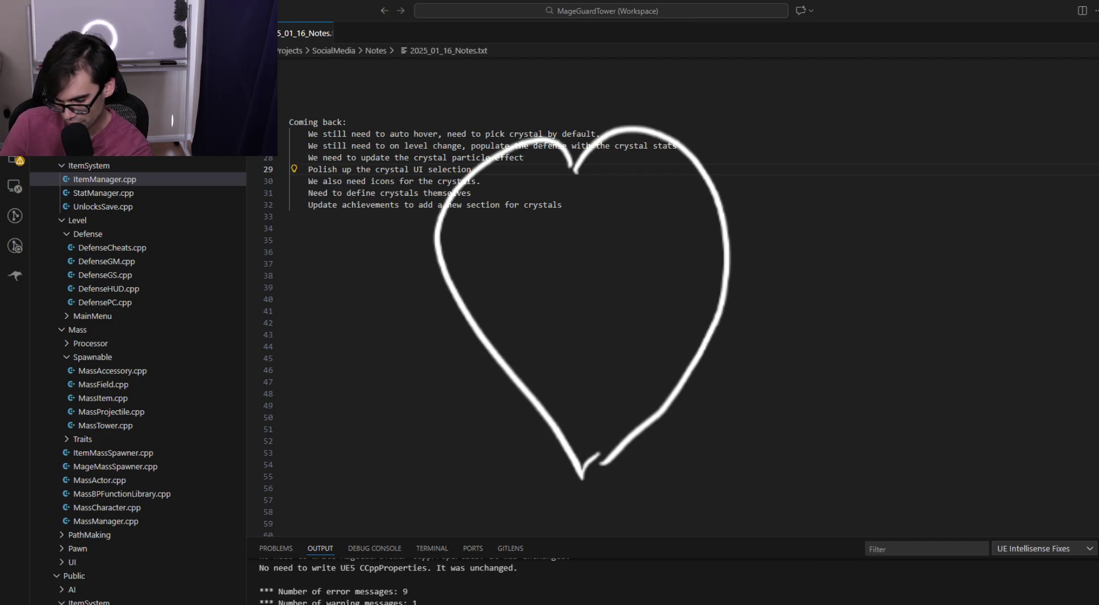
drag(507, 155, 448, 235)
drag(564, 177, 508, 271)
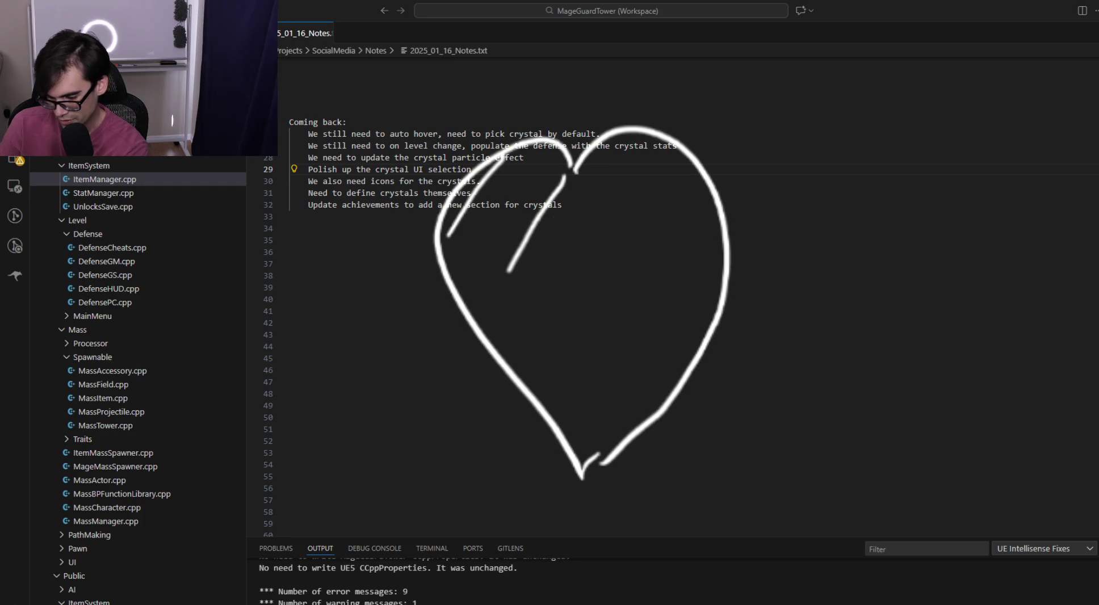
drag(582, 182, 515, 302)
drag(657, 196, 571, 336)
drag(687, 232, 598, 379)
drag(698, 292, 613, 443)
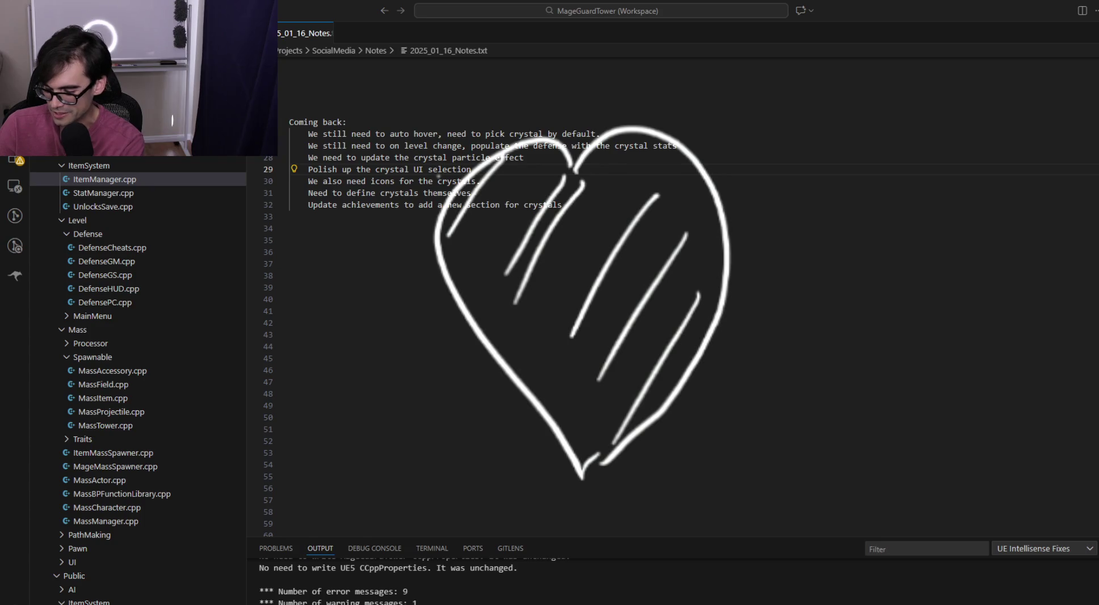
key(Escape)
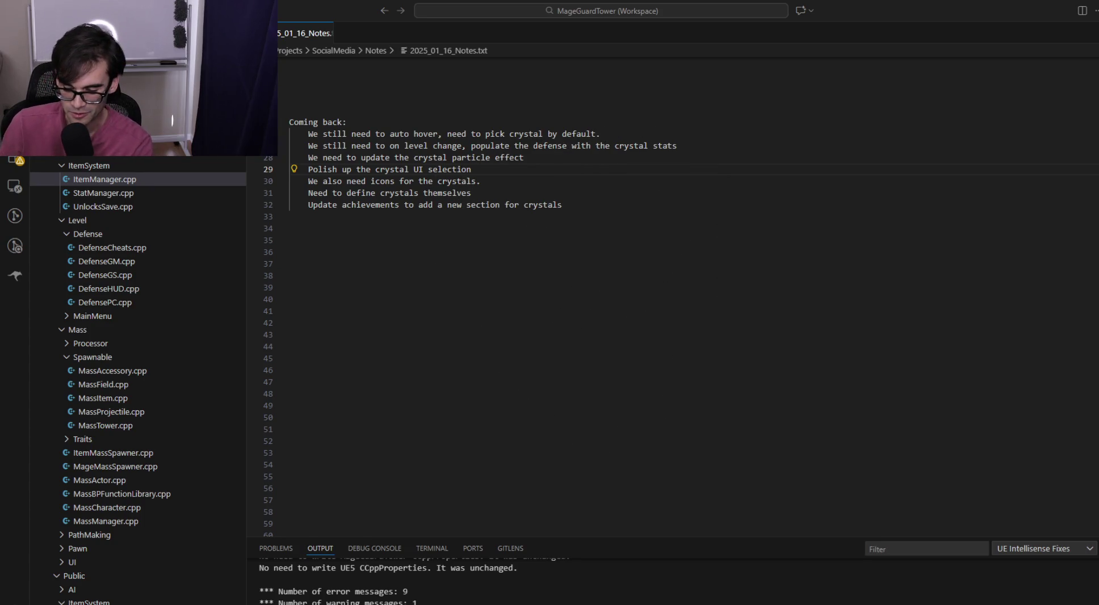